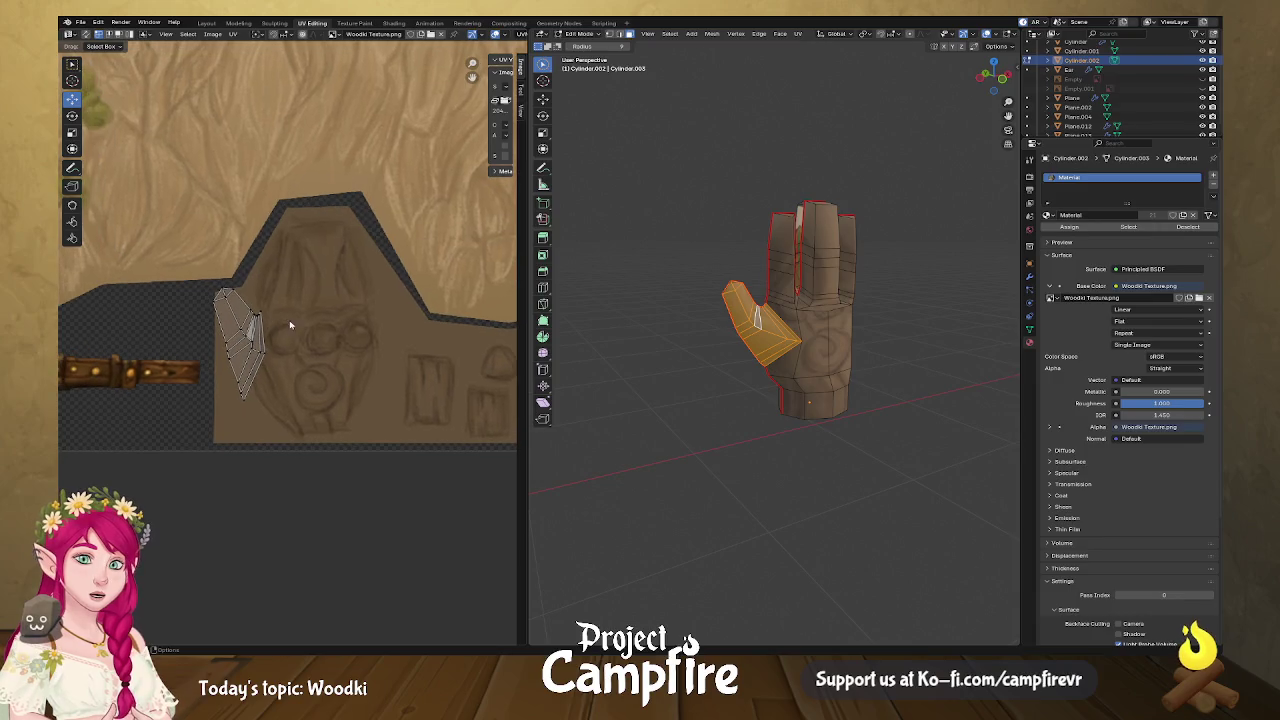
Re-unwrap the selected thumb faces with Unwrap Conformal.
key(u)
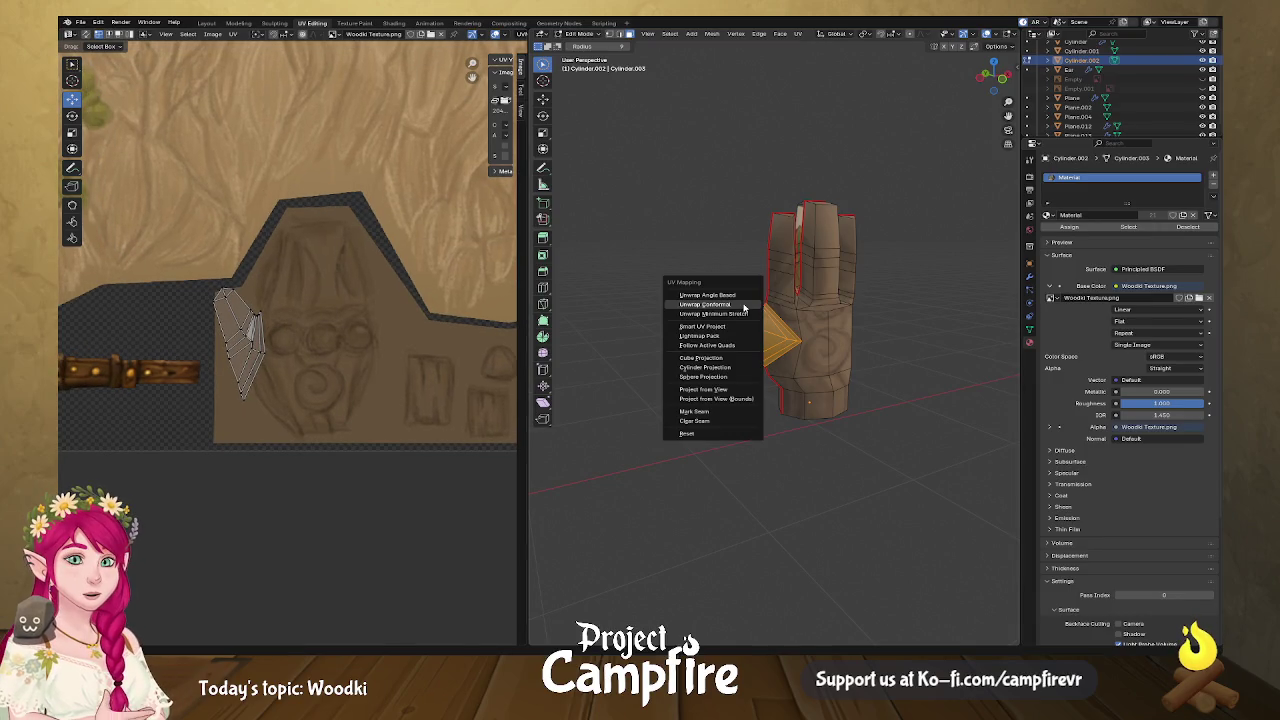
click(745, 316)
scroll(316, 321, down, 4)
scroll(316, 321, down, 2)
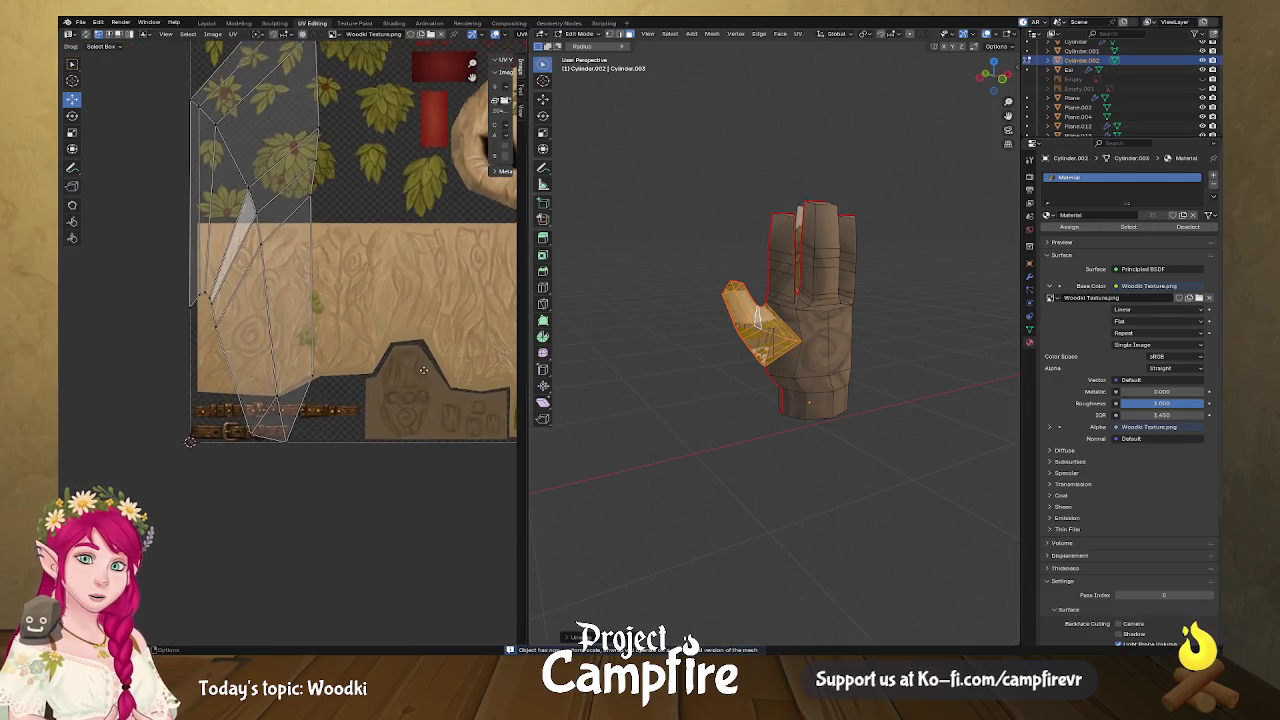
scroll(250, 200, down, 2)
scroll(183, 124, up, 2)
Shrink the thumb UV island and place it over the texture's wood area.
drag(275, 201, 383, 456)
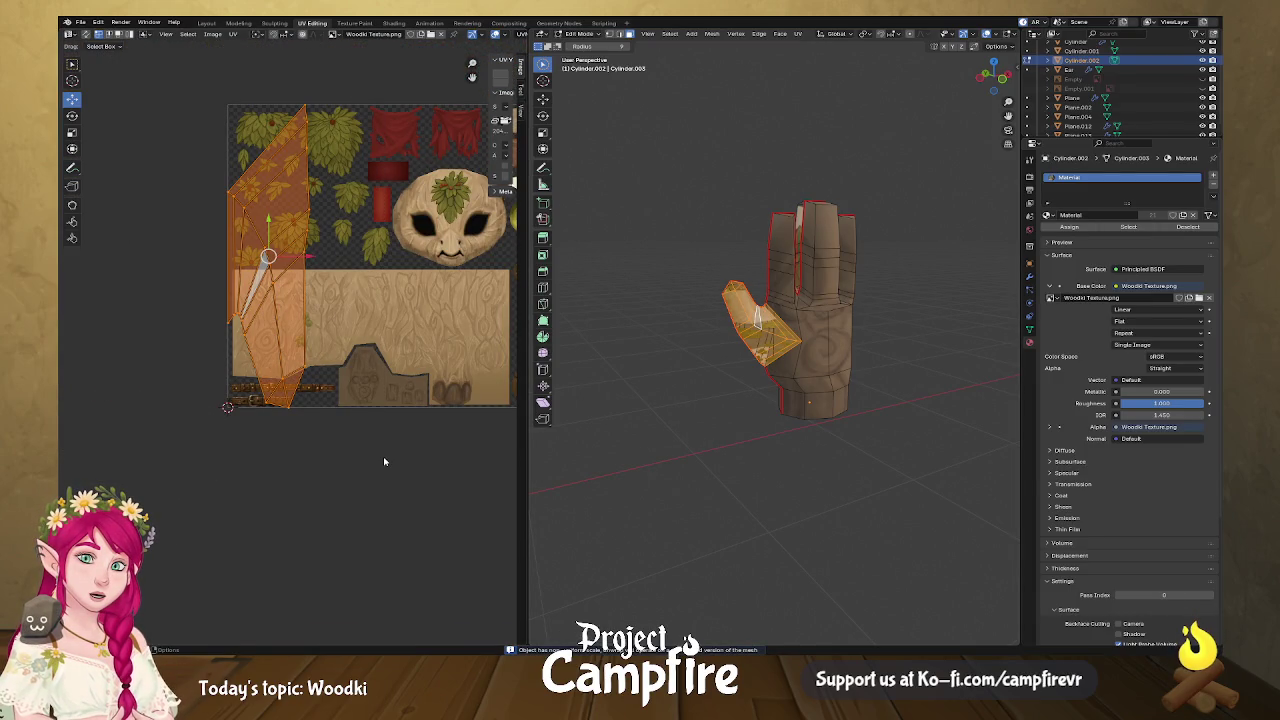
key(s)
click(300, 287)
key(g)
click(404, 395)
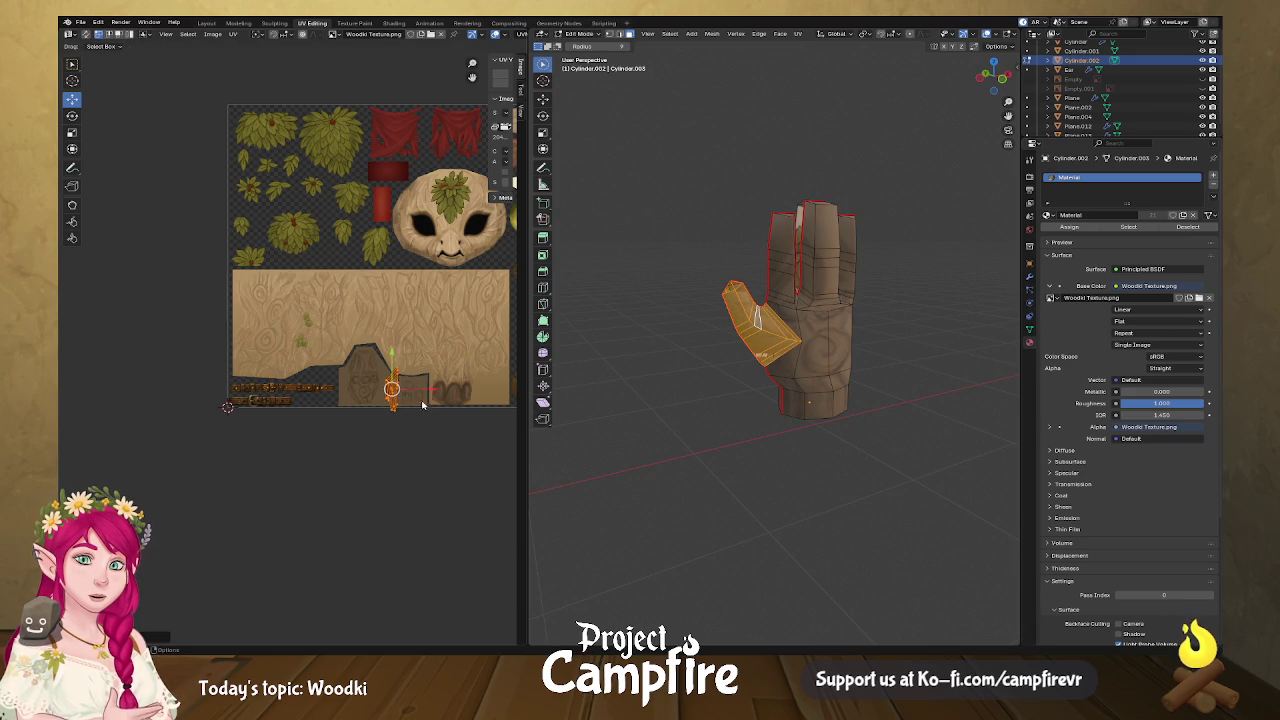
scroll(404, 395, up, 6)
scroll(284, 376, up, 3)
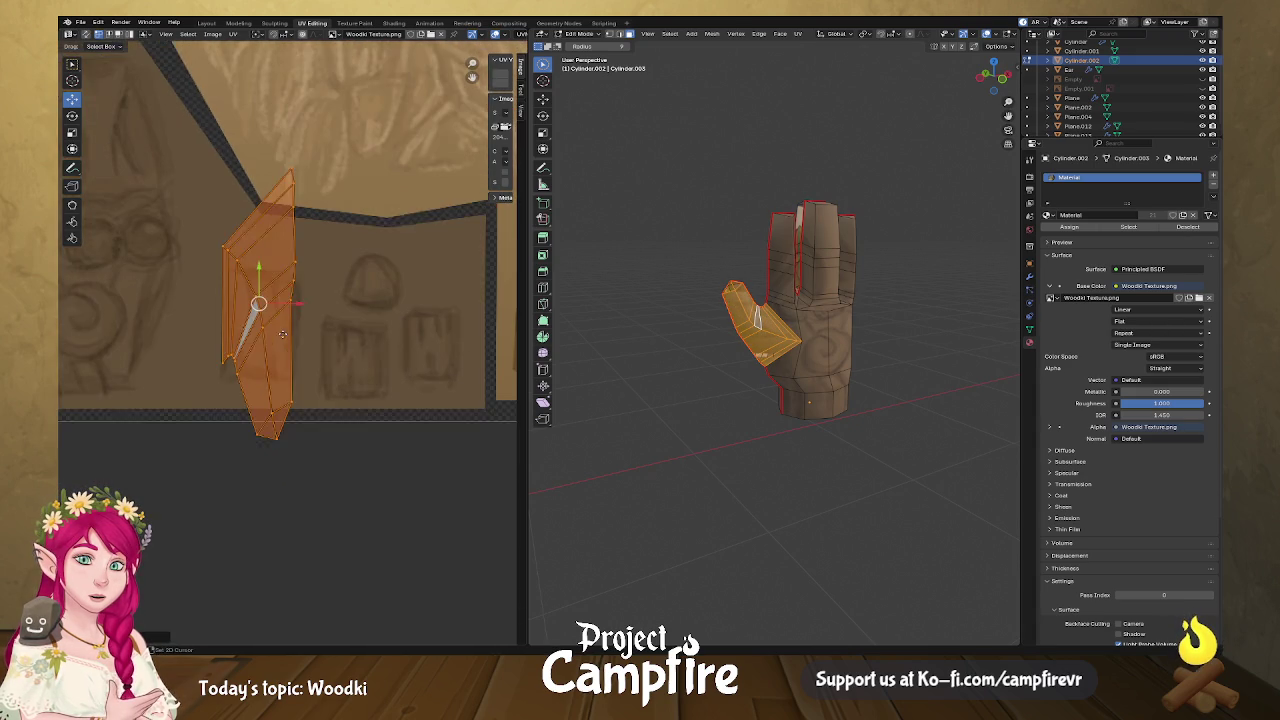
key(s)
click(314, 356)
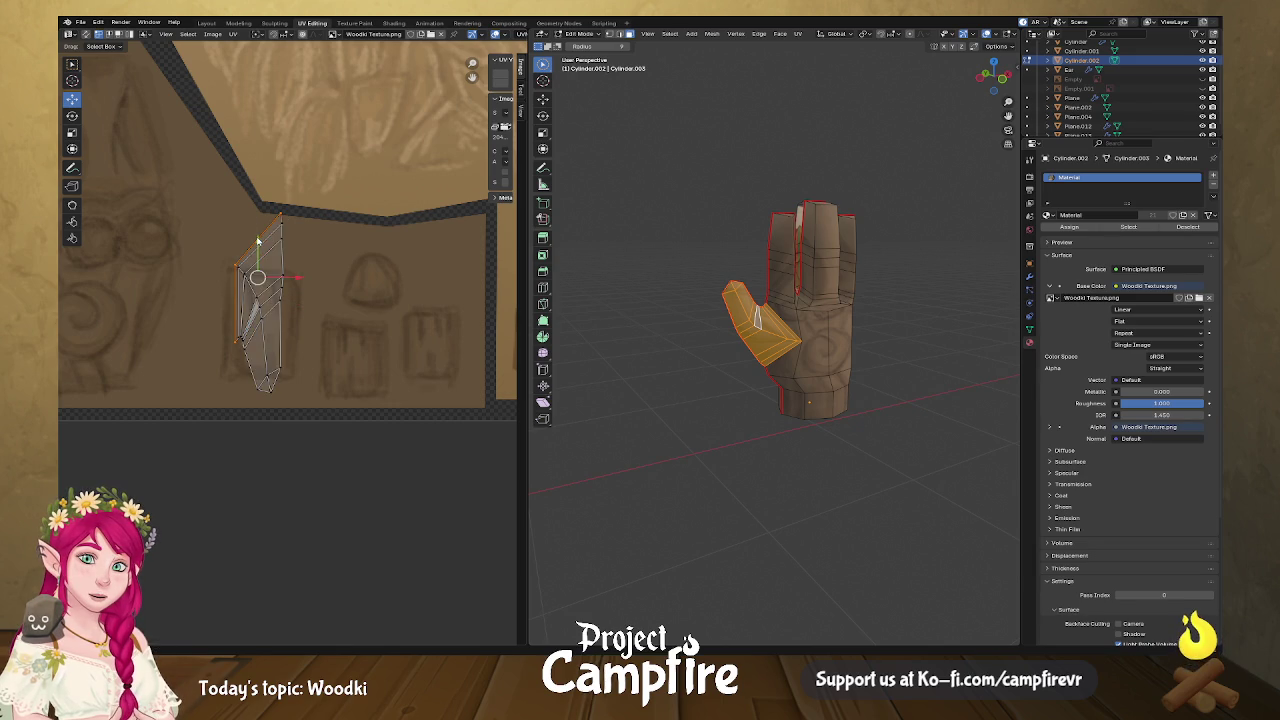
Align the island's top vertices horizontally into a straight edge.
right_click(257, 234)
click(243, 303)
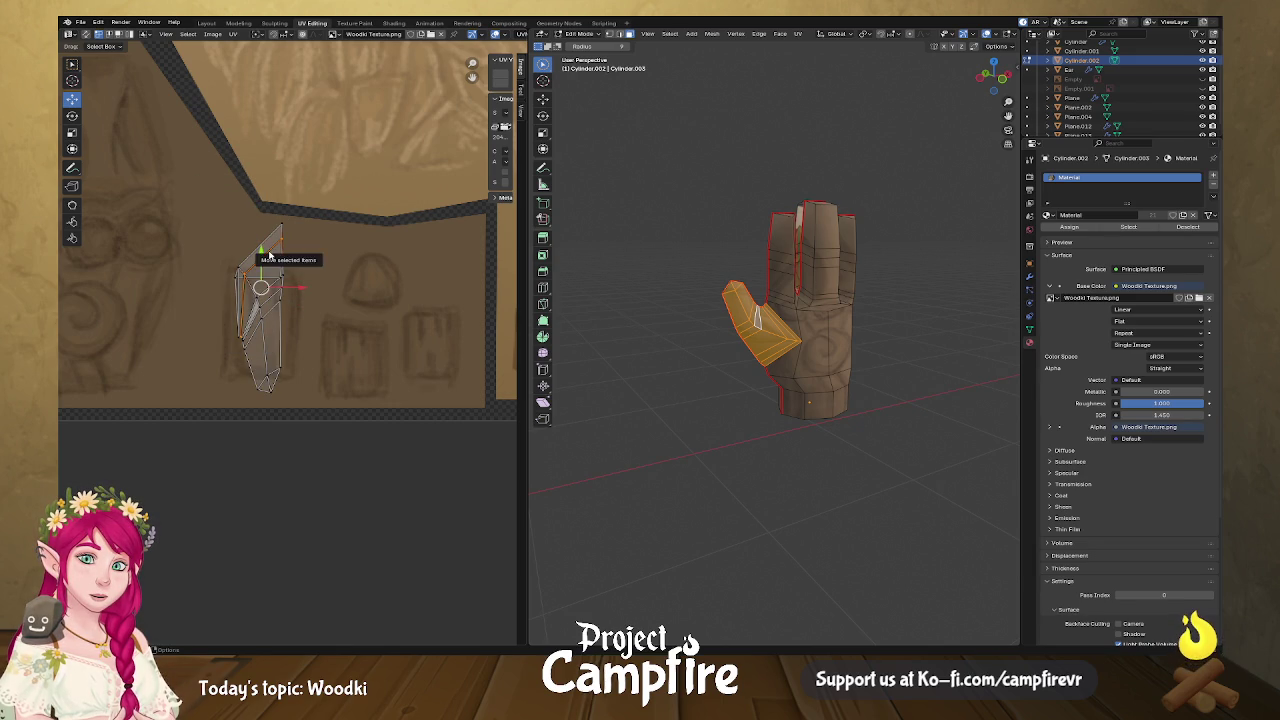
right_click(269, 256)
click(269, 256)
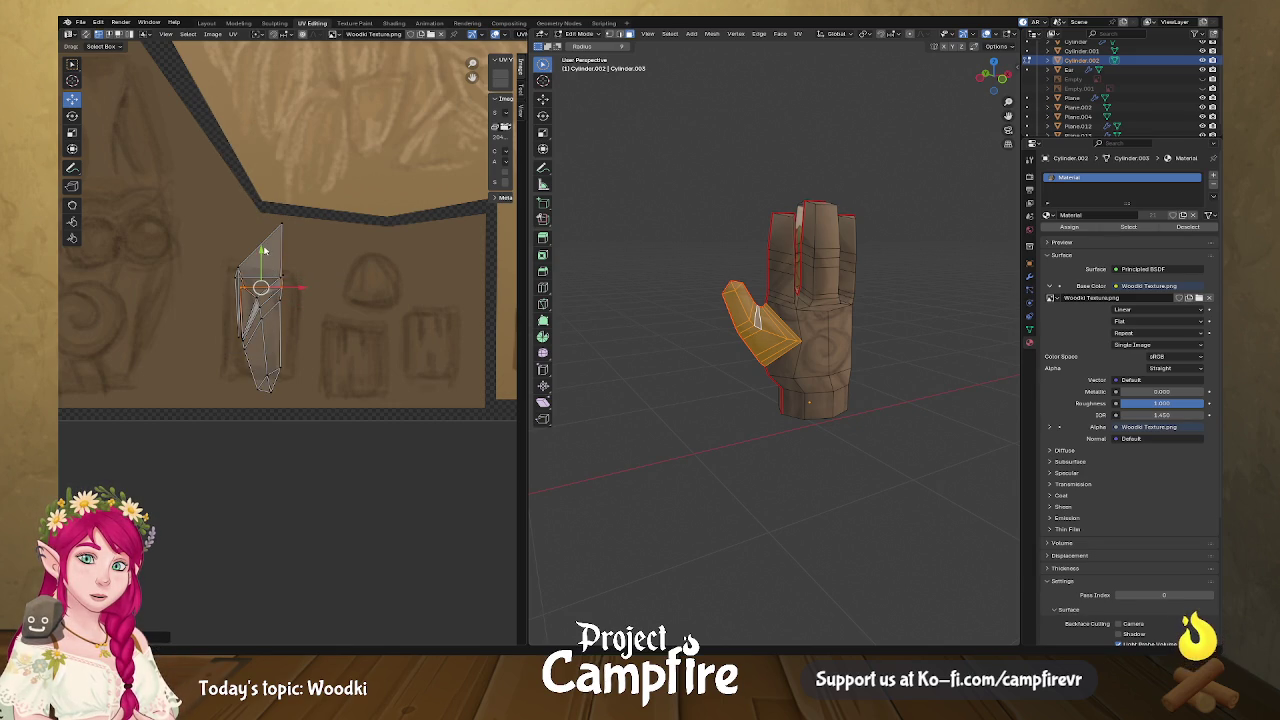
right_click(264, 250)
click(265, 250)
Select the lower part of the island and rotate it upright.
click(263, 295)
click(268, 302)
click(270, 314)
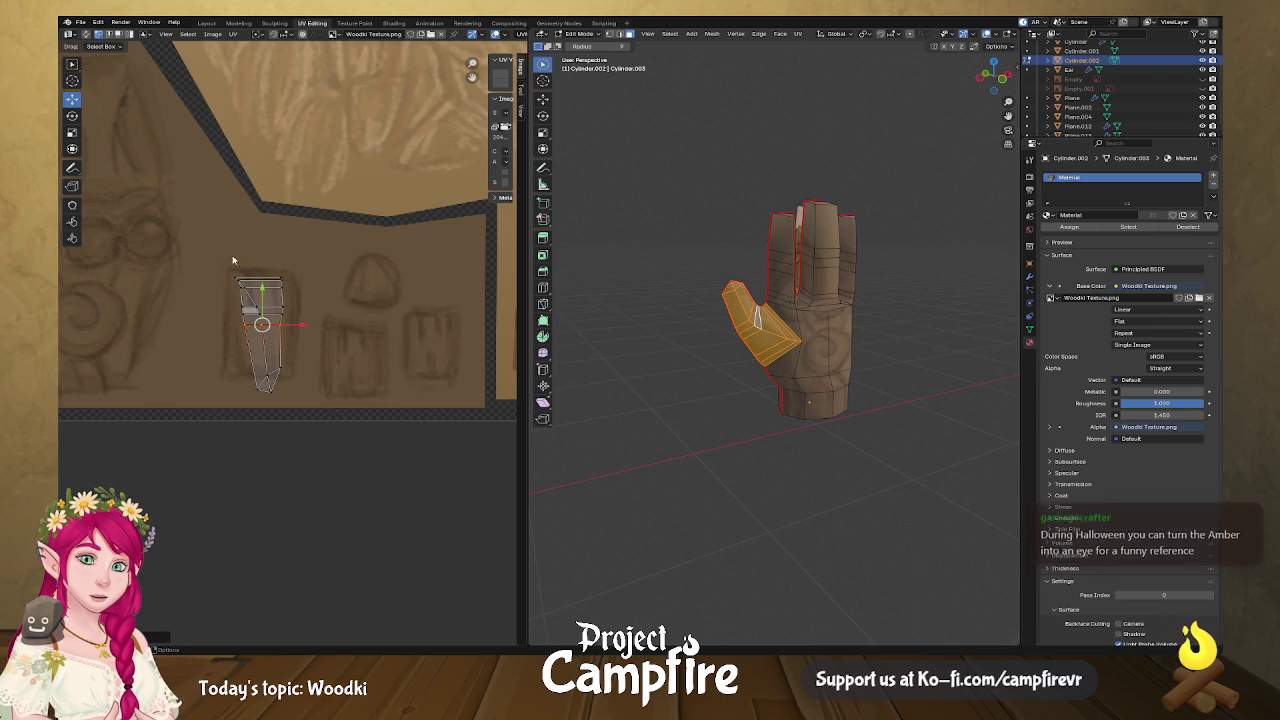
click(270, 384)
key(r)
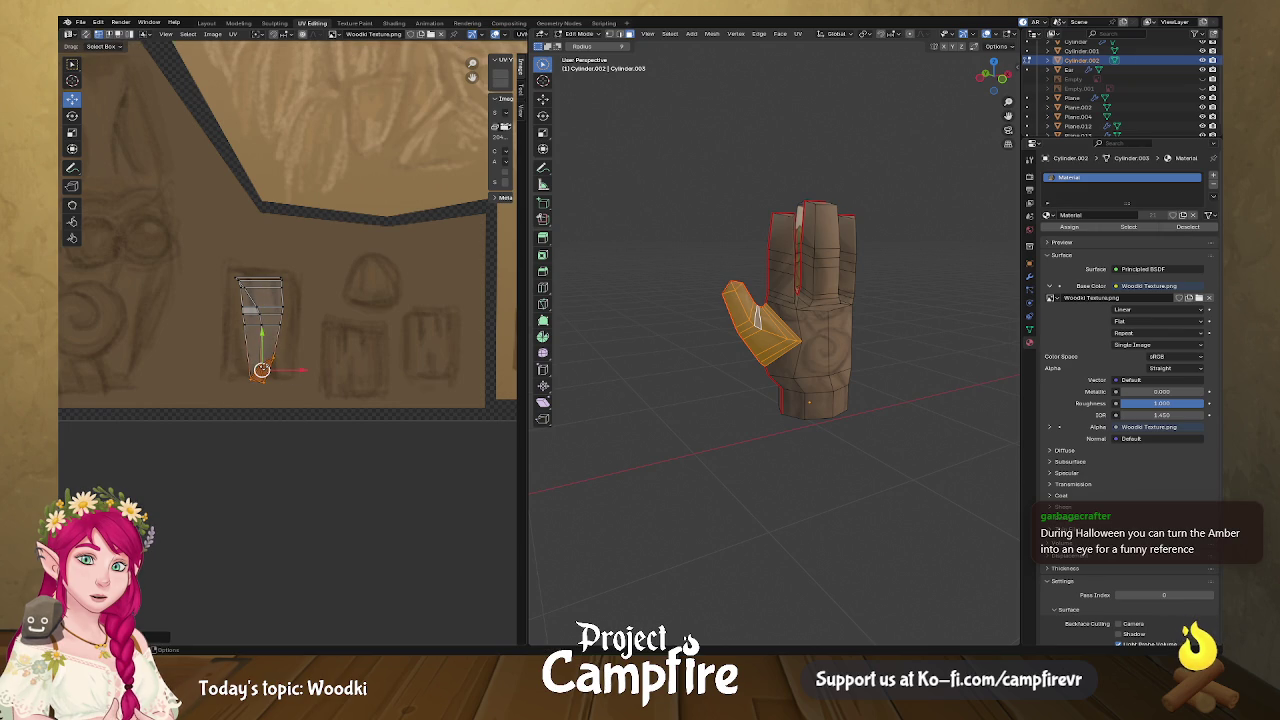
click(384, 362)
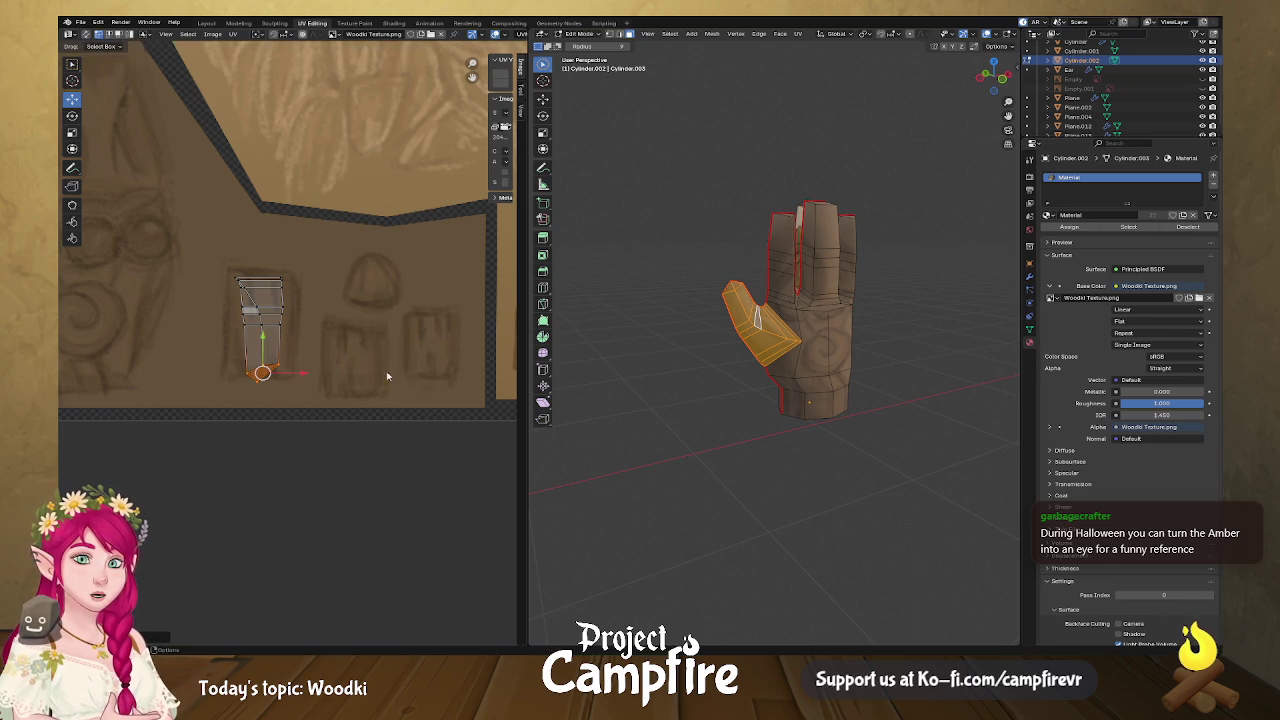
Try a vertical alignment on the island, then undo it.
right_click(267, 345)
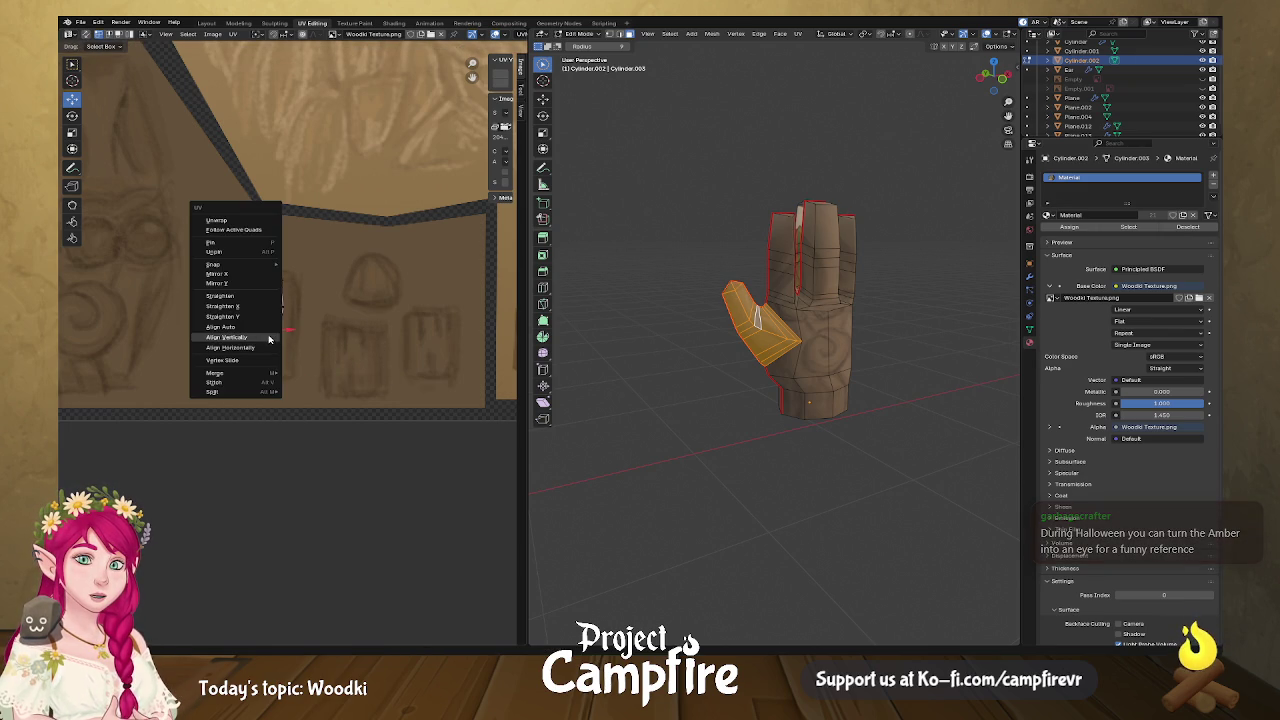
click(228, 337)
key(ctrl+z)
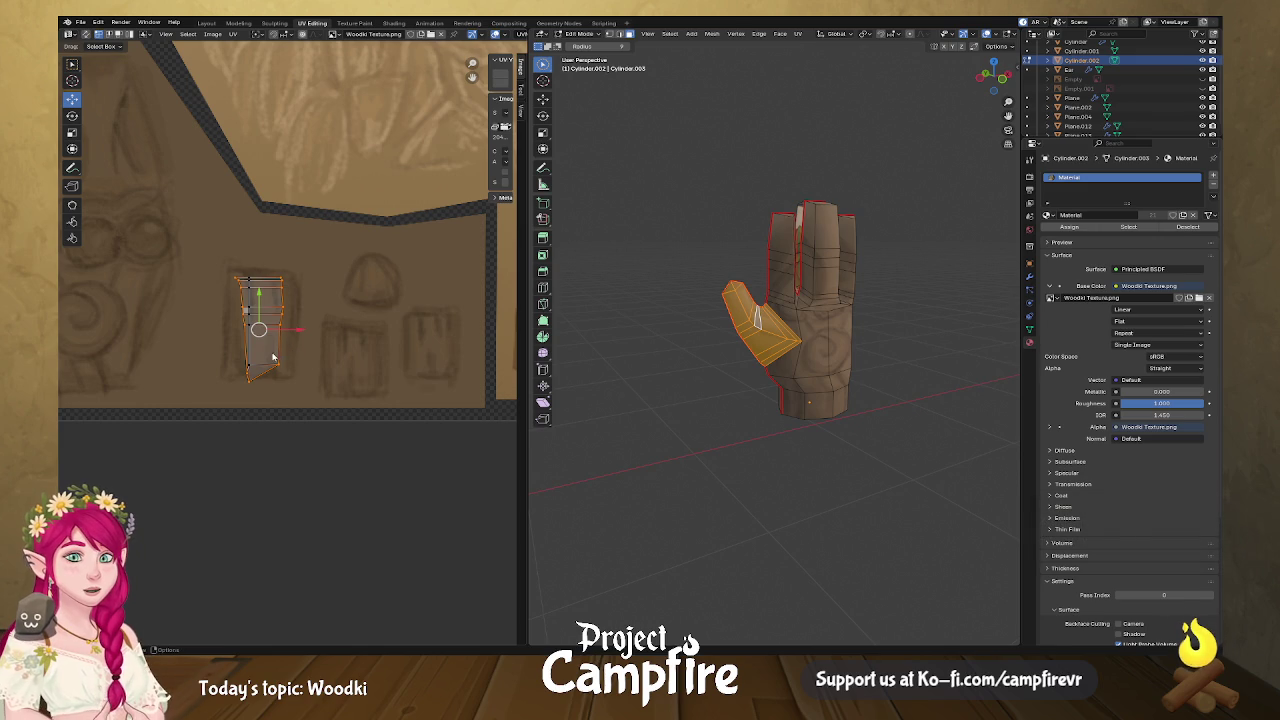
right_click(278, 345)
key(Escape)
Merge and vertically align the island's left-side vertices, then reposition the whole island.
drag(213, 252, 247, 392)
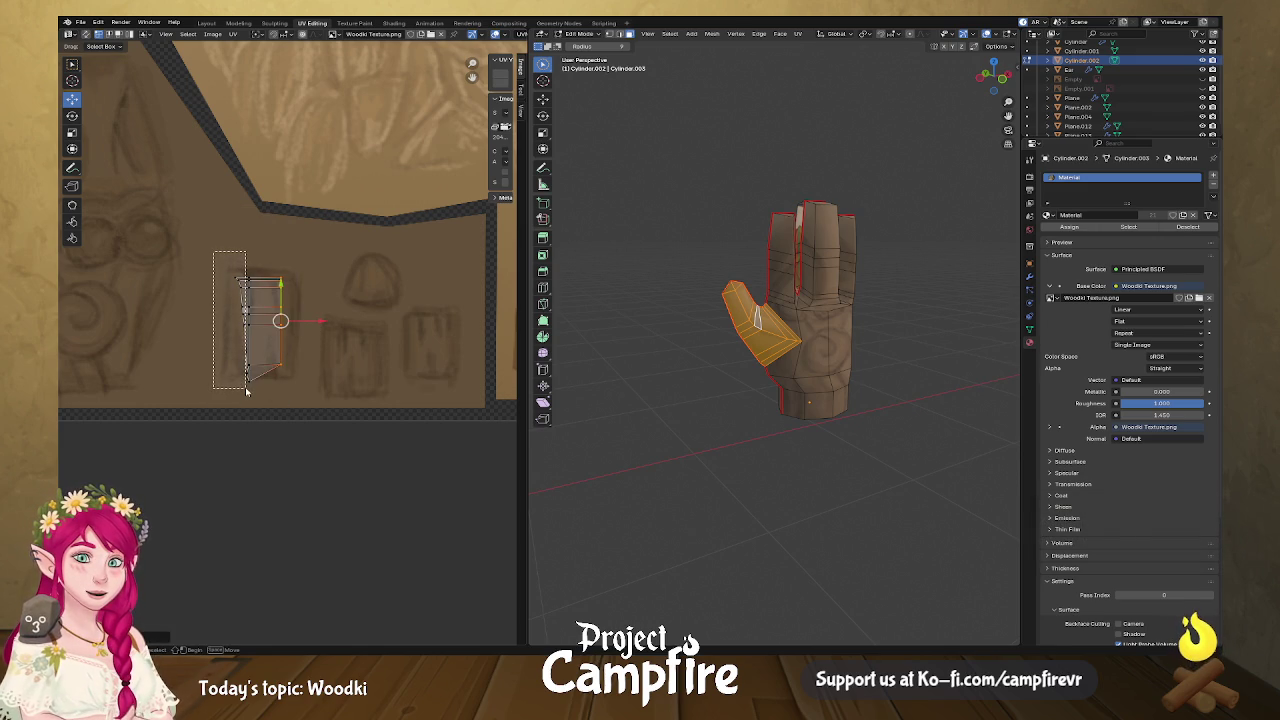
right_click(250, 388)
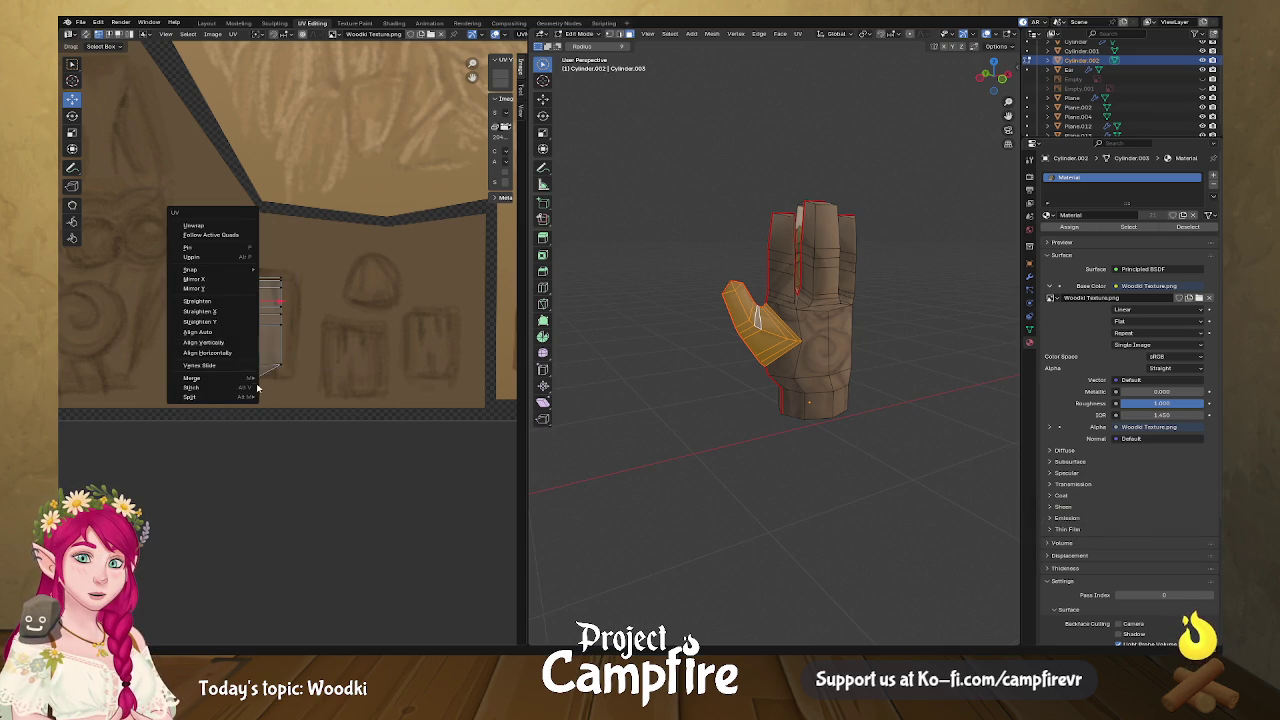
click(250, 381)
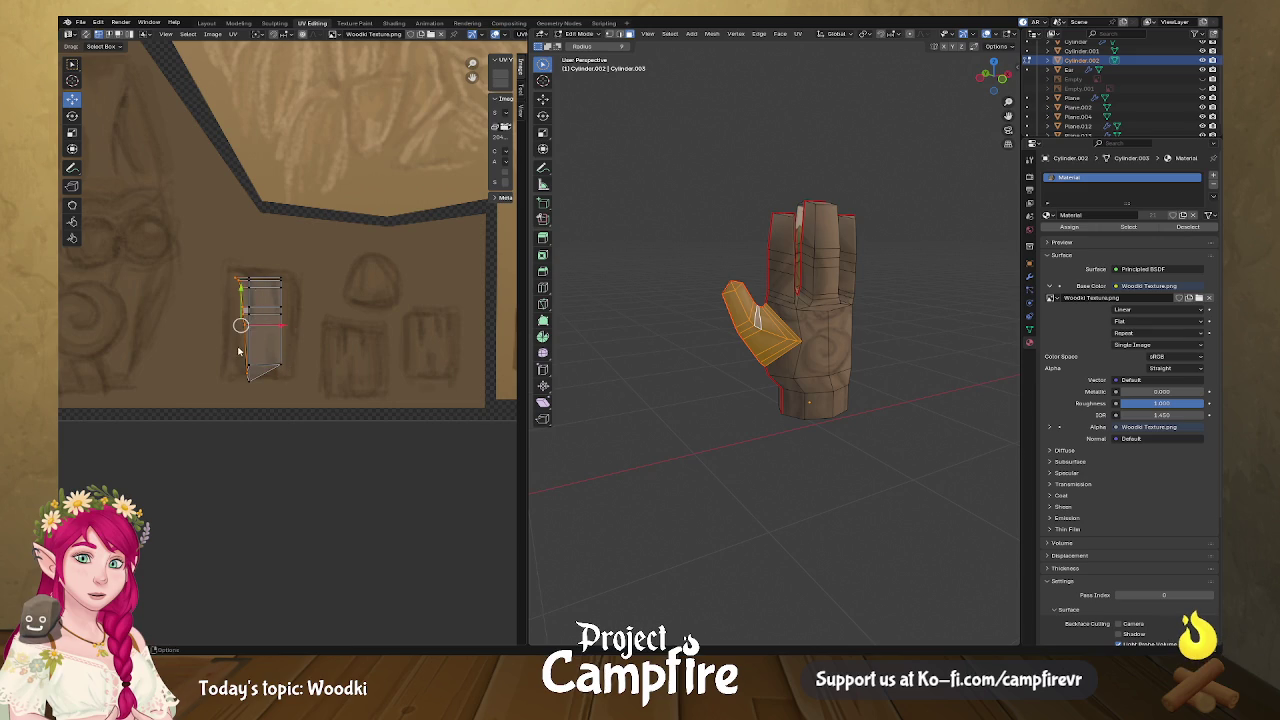
right_click(239, 351)
click(240, 351)
drag(277, 326, 267, 348)
key(a)
key(g)
click(259, 322)
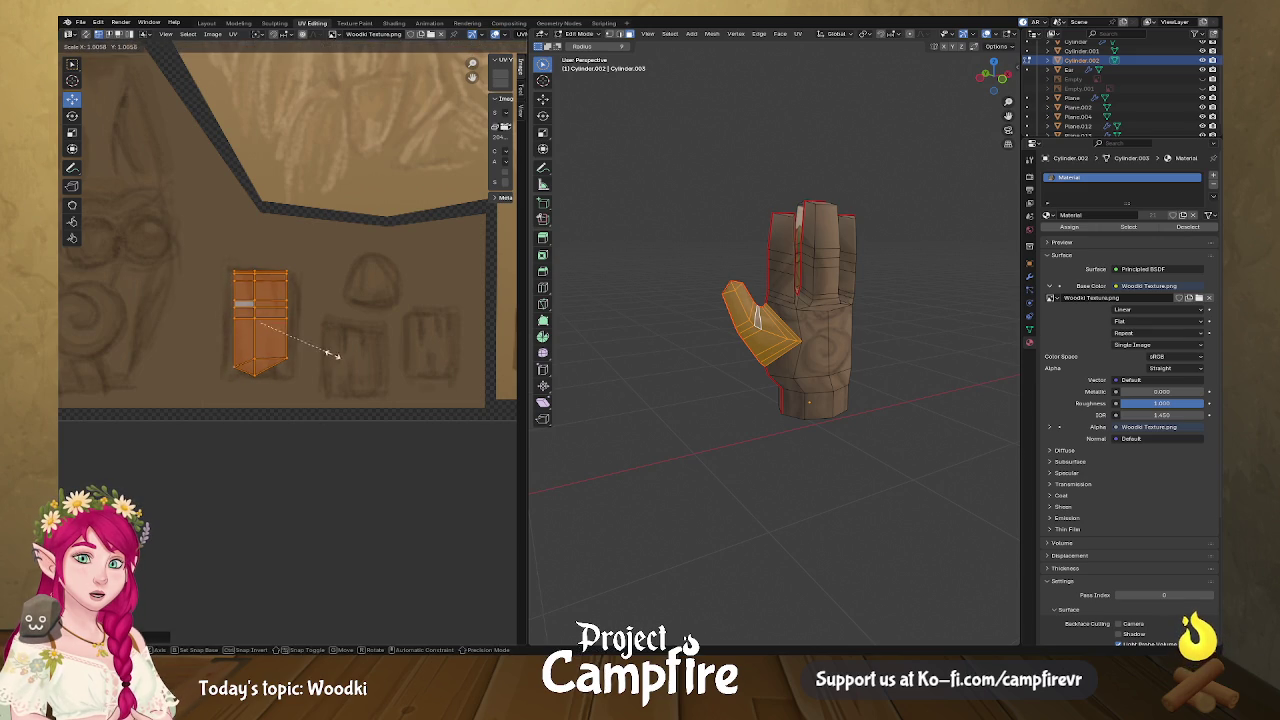
Pull in the island's bottom vertices, then deselect everything.
click(258, 363)
shift+click(285, 365)
key(g)
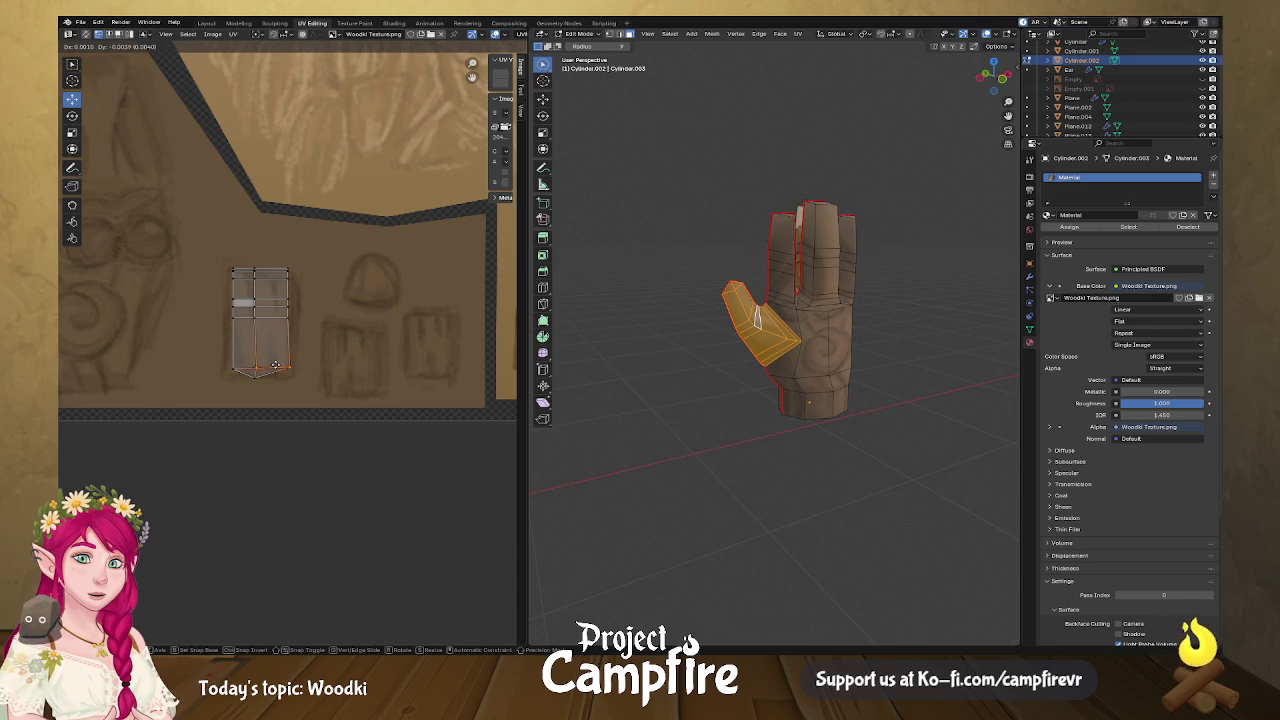
click(272, 365)
click(232, 369)
key(g)
click(231, 367)
click(761, 380)
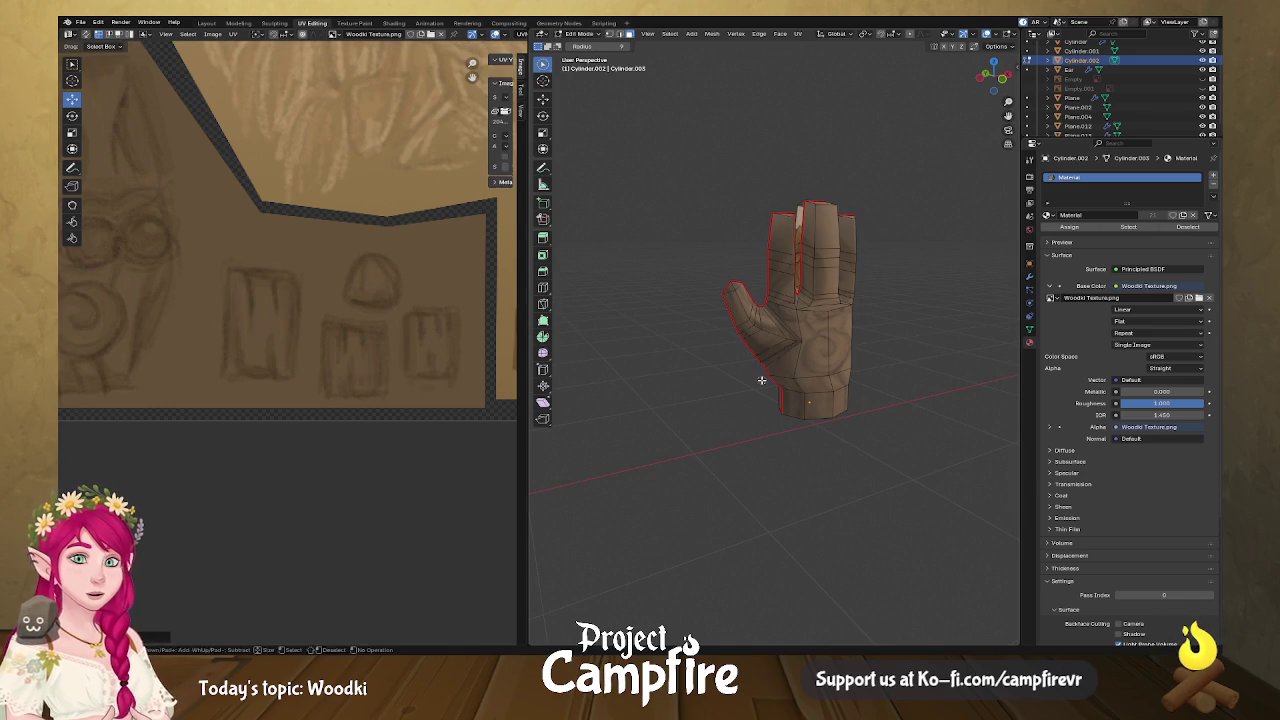
Paint-select the left finger and middle finger top faces.
middle_drag(761, 380, 745, 383)
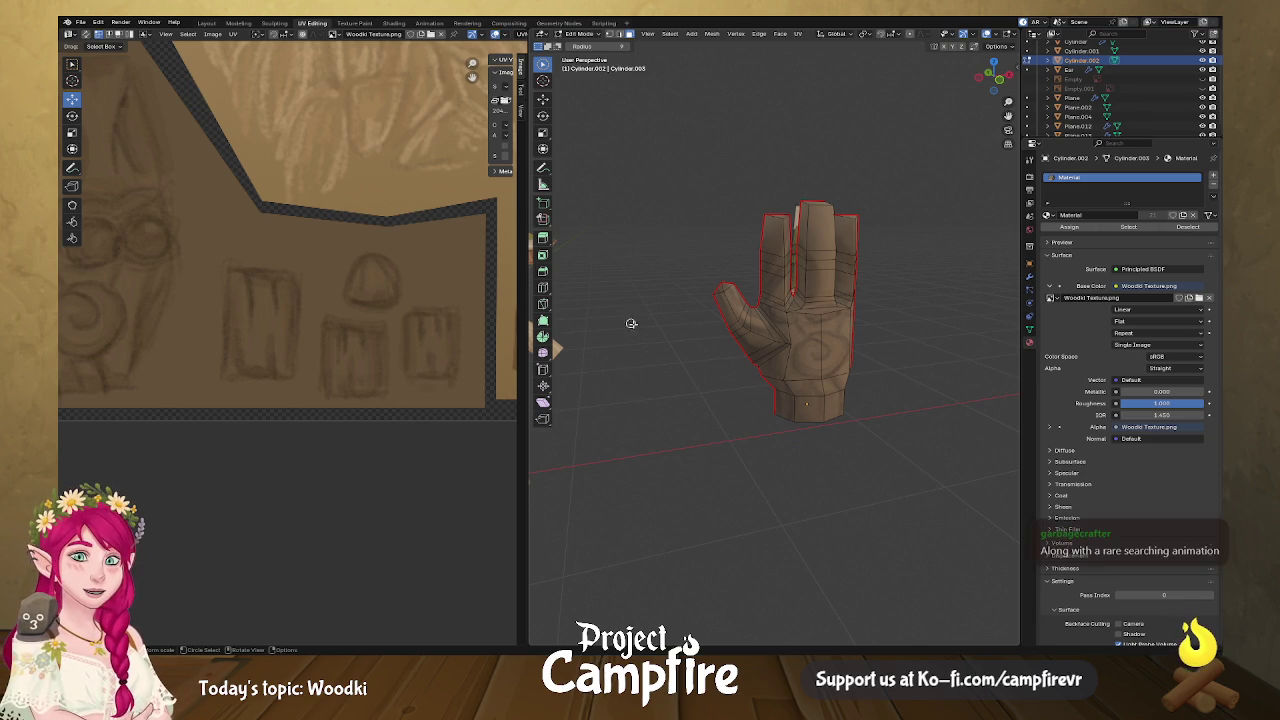
middle_drag(624, 320, 774, 232)
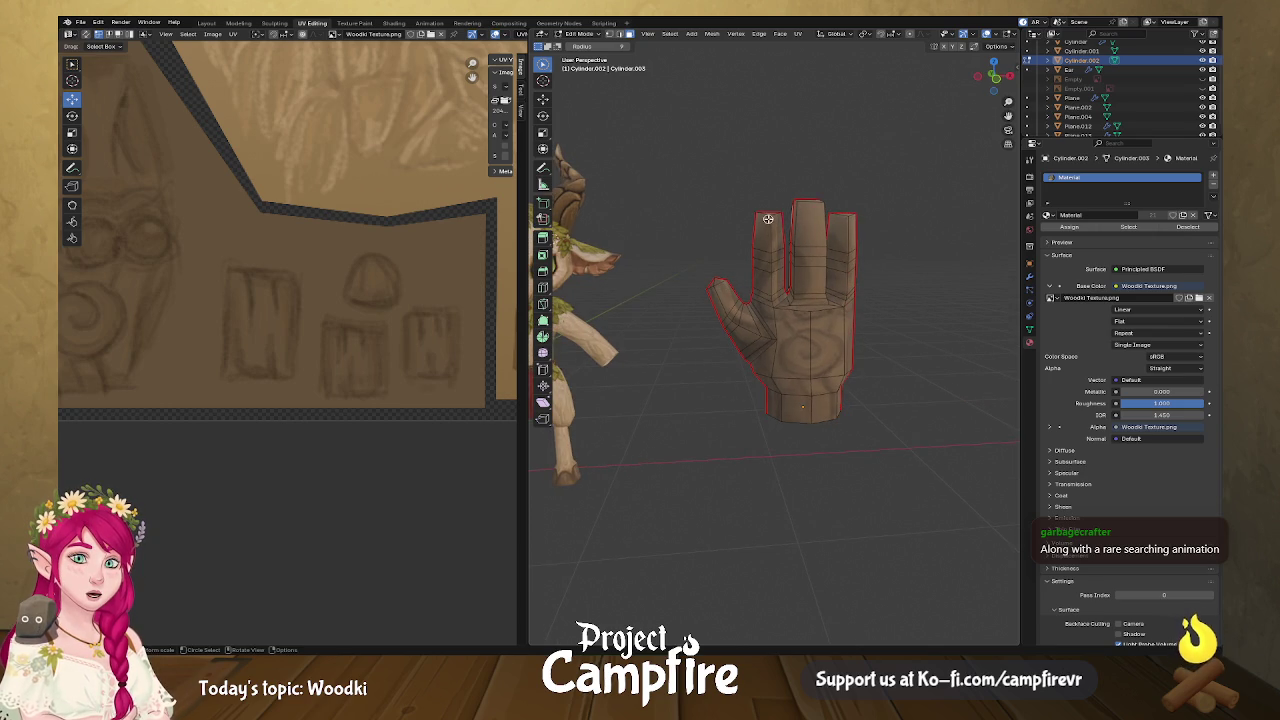
key(c)
drag(768, 218, 769, 279)
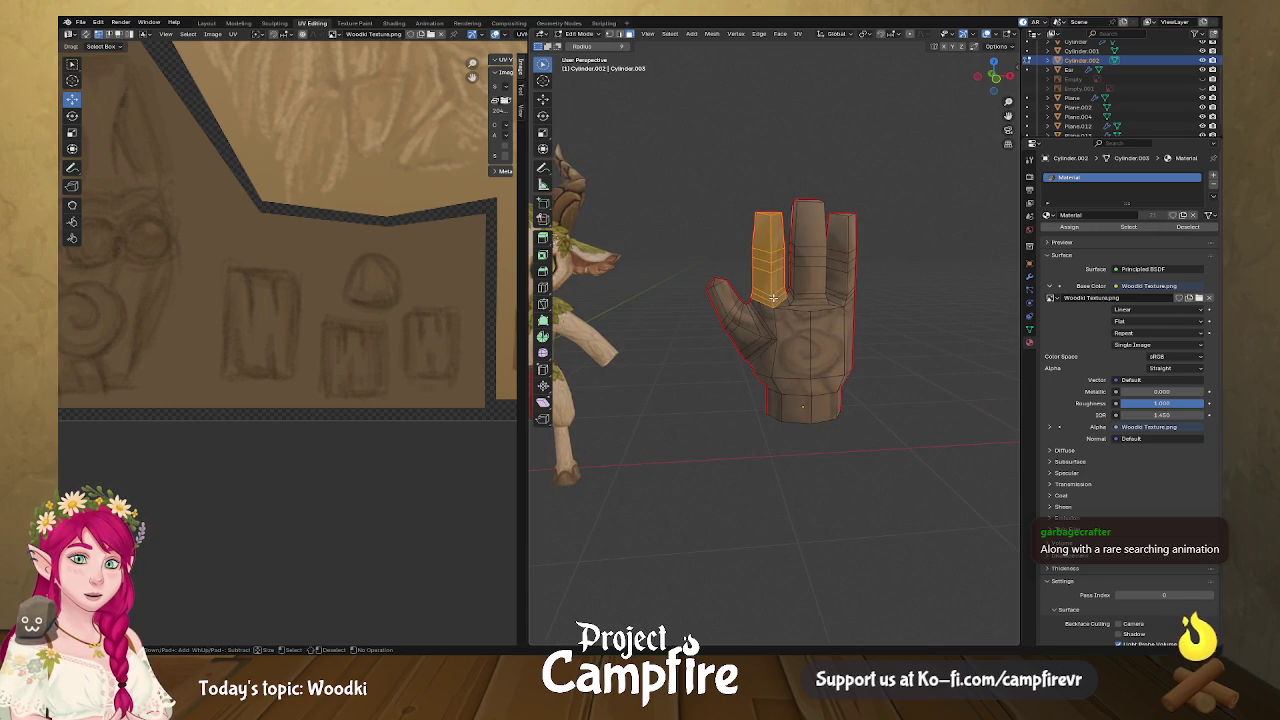
right_click(805, 247)
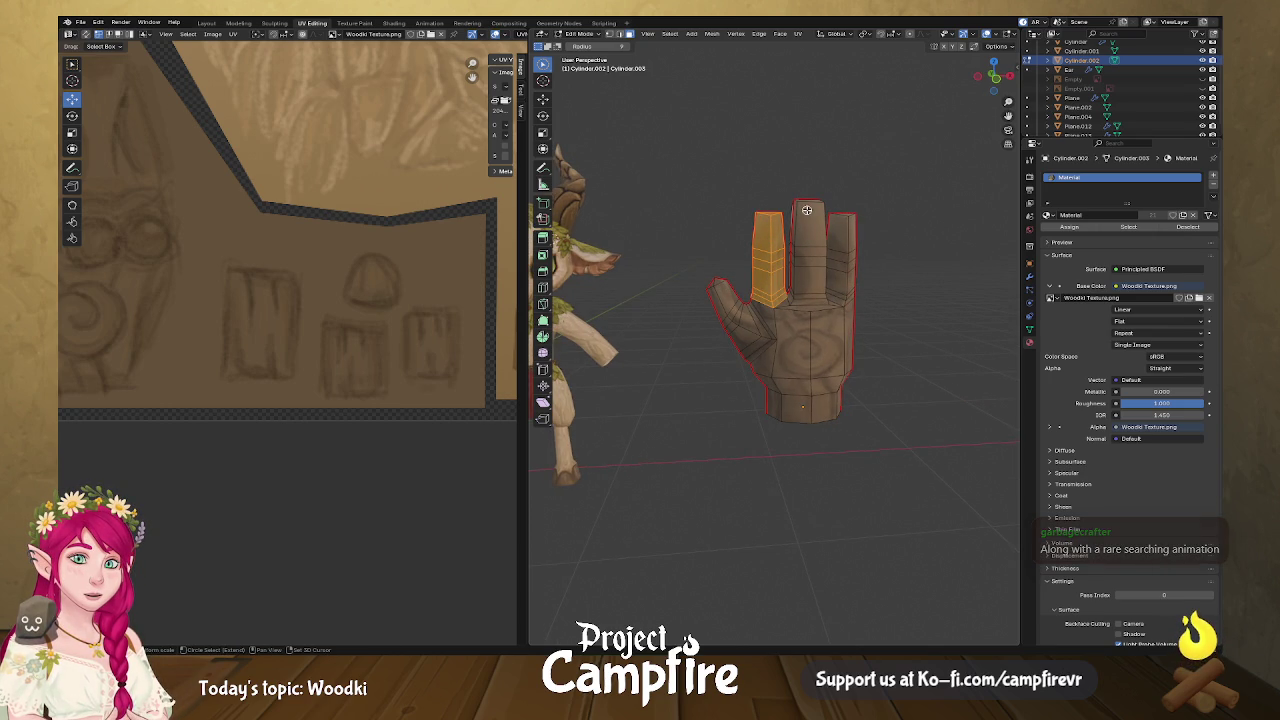
key(c)
mouse_move(809, 226)
mouse_down()
mouse_move(804, 212)
mouse_move(797, 271)
mouse_up()
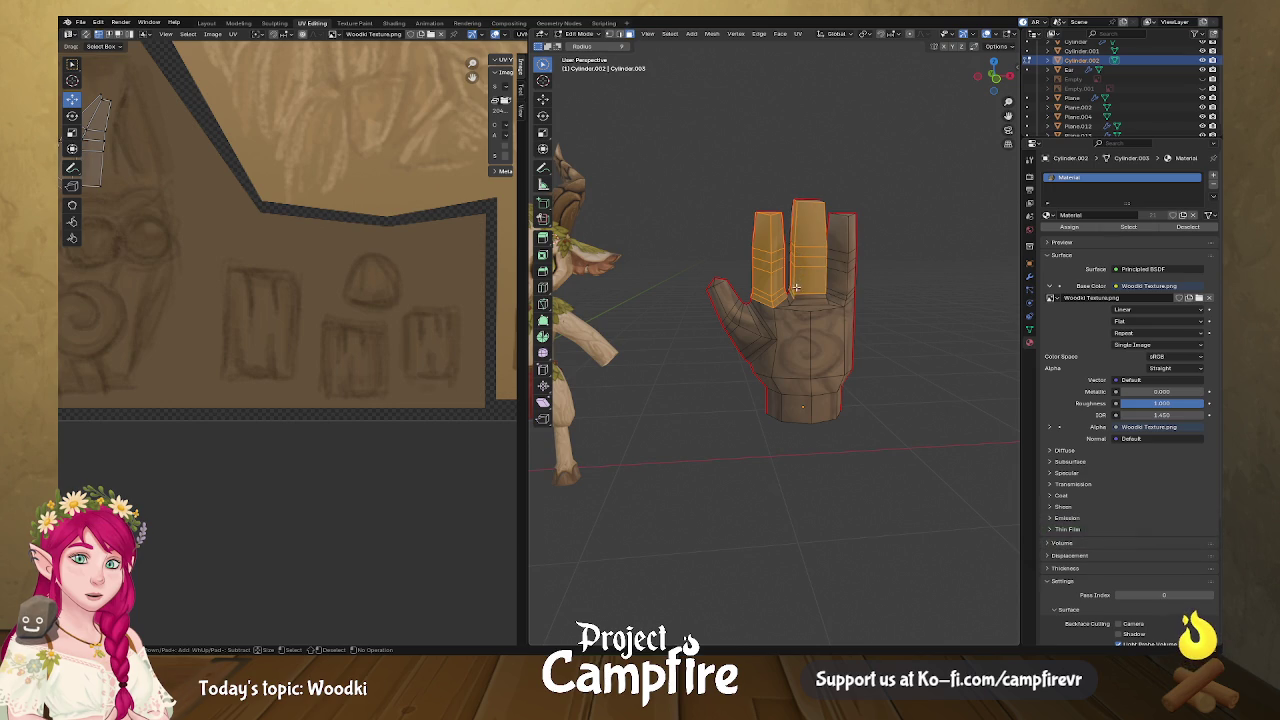
middle_drag(800, 290, 795, 289)
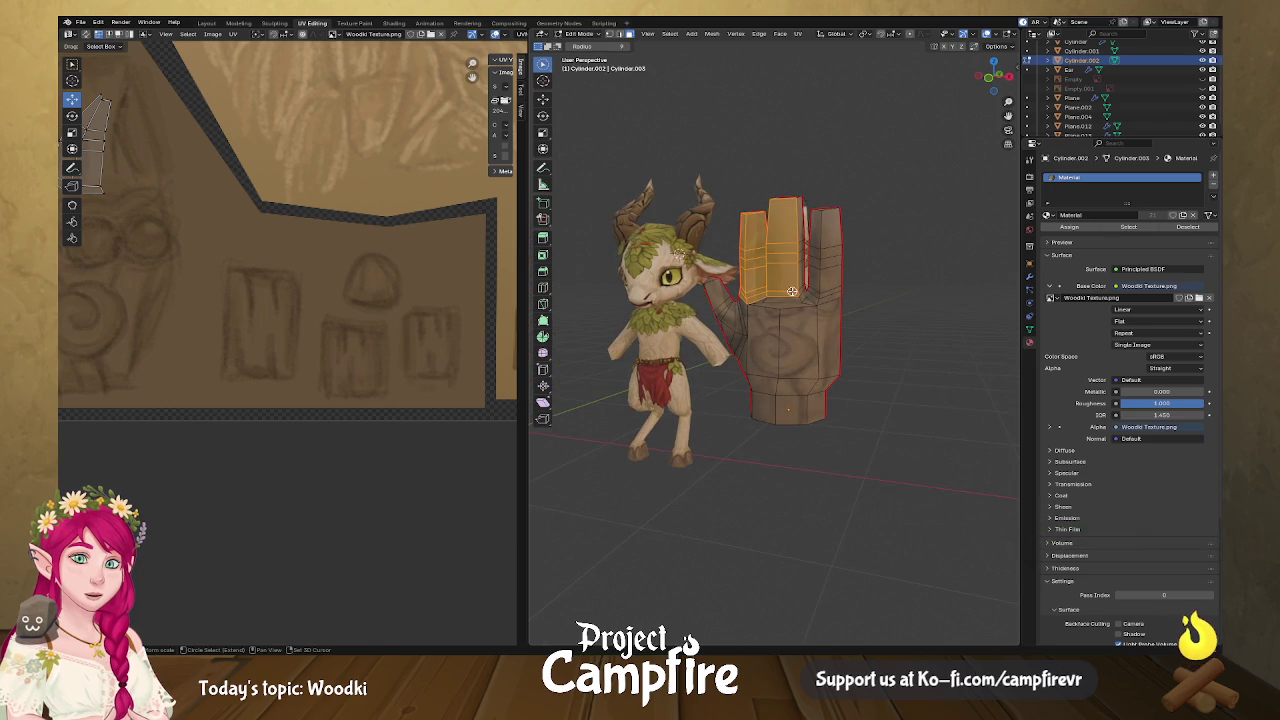
right_click(796, 224)
Add the right finger's faces and more left finger faces to the selection.
drag(816, 228, 824, 284)
mouse_move(826, 282)
middle_down()
mouse_move(844, 287)
mouse_move(700, 278)
middle_up()
key(c)
drag(709, 283, 706, 287)
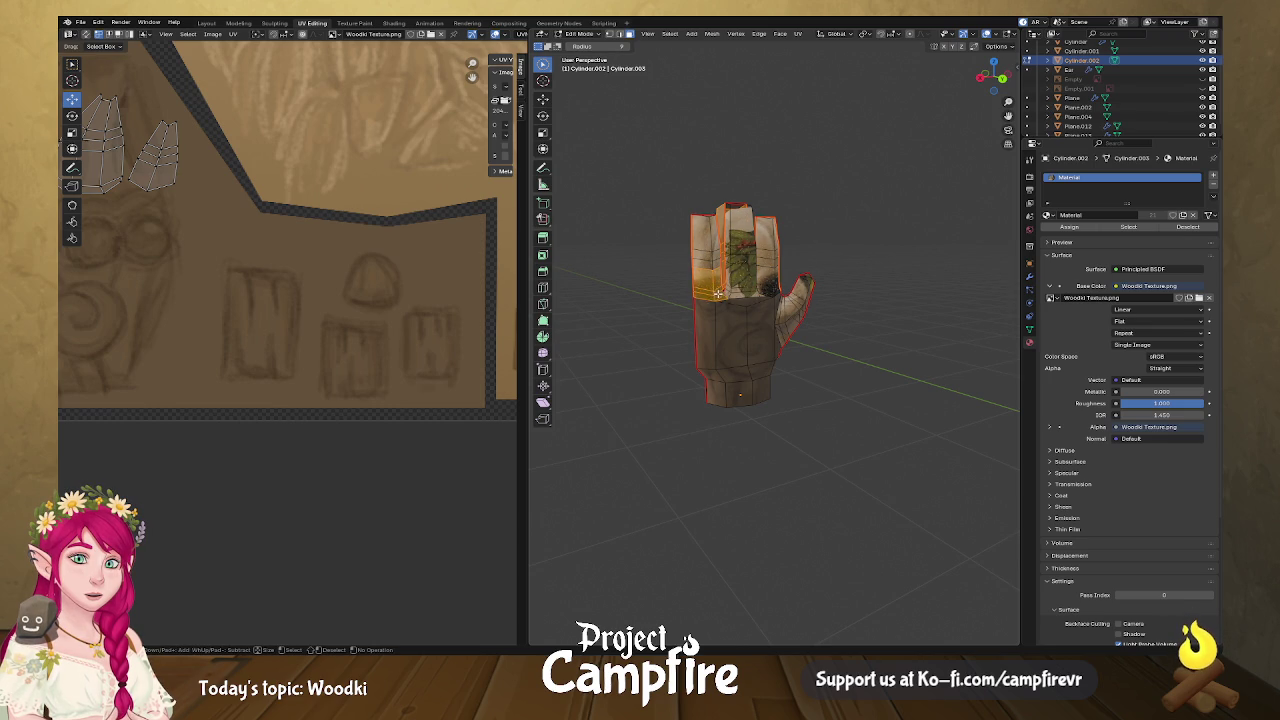
mouse_move(712, 285)
mouse_down()
mouse_move(715, 243)
mouse_move(737, 258)
mouse_move(733, 283)
mouse_up()
right_click(716, 234)
key(c)
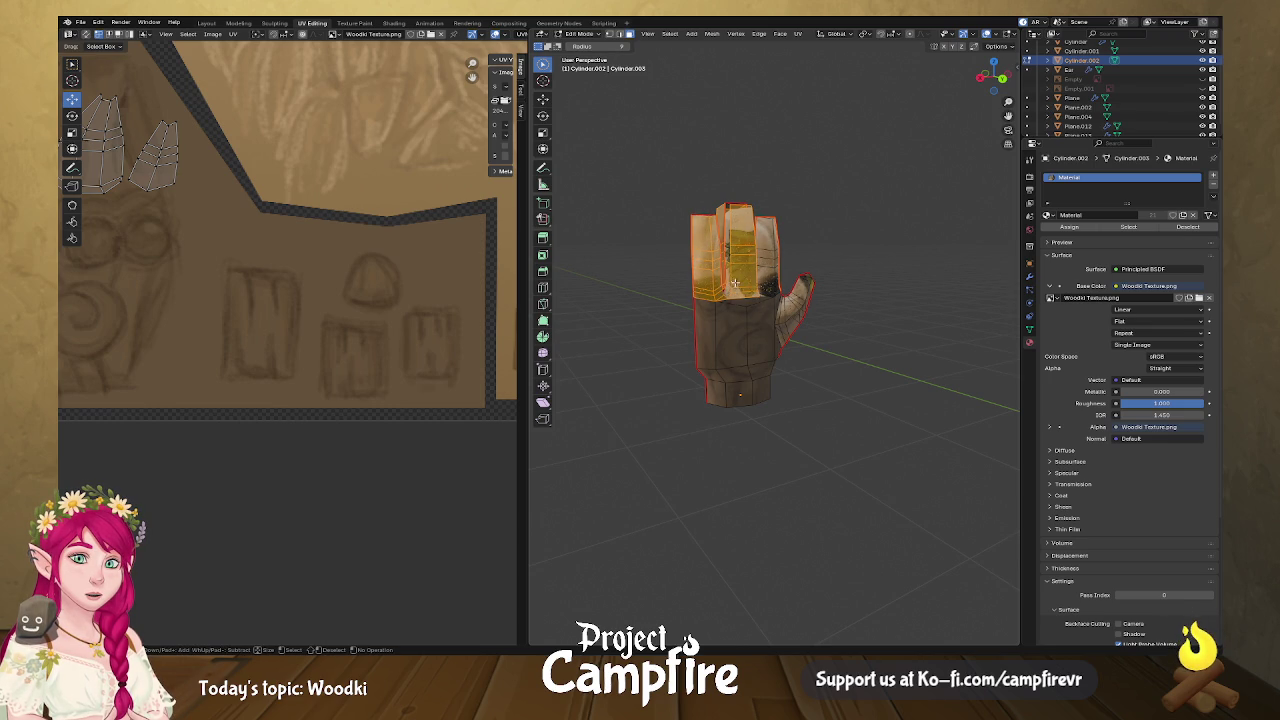
Add the upper palm, middle finger and thumb faces, then bring up the unwrap options.
middle_drag(732, 216, 674, 260)
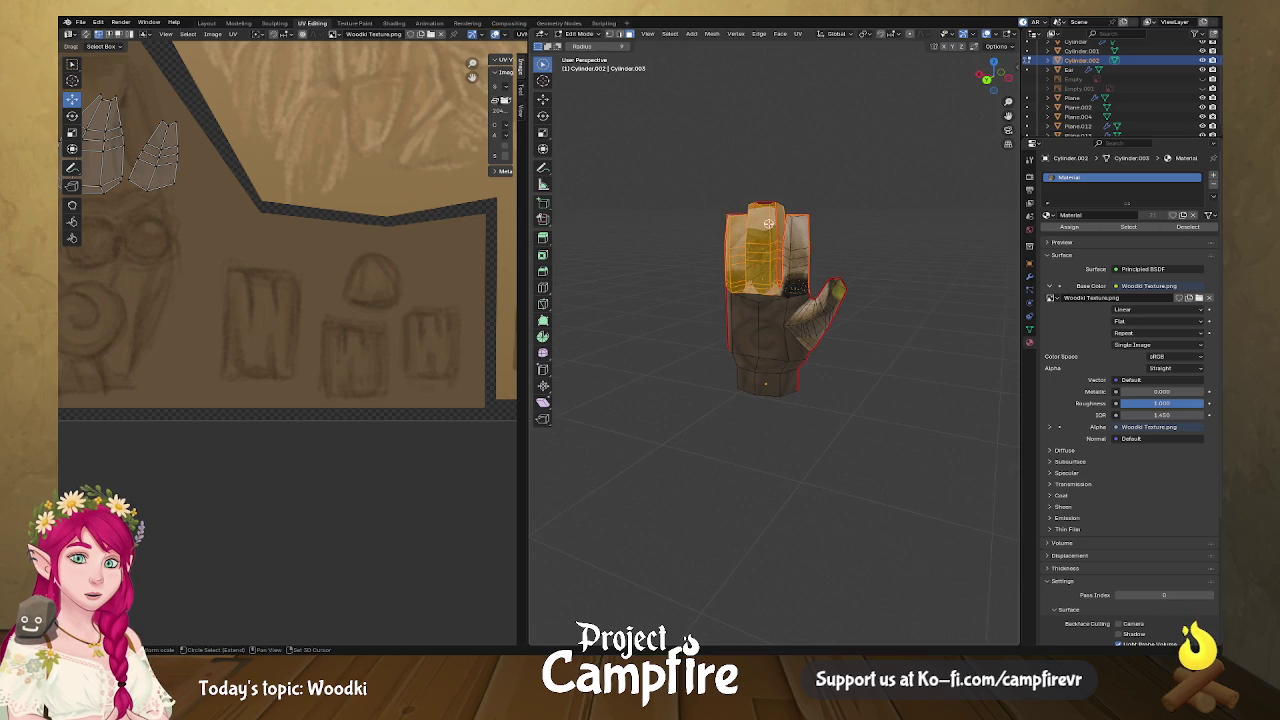
click(787, 290)
click(795, 245)
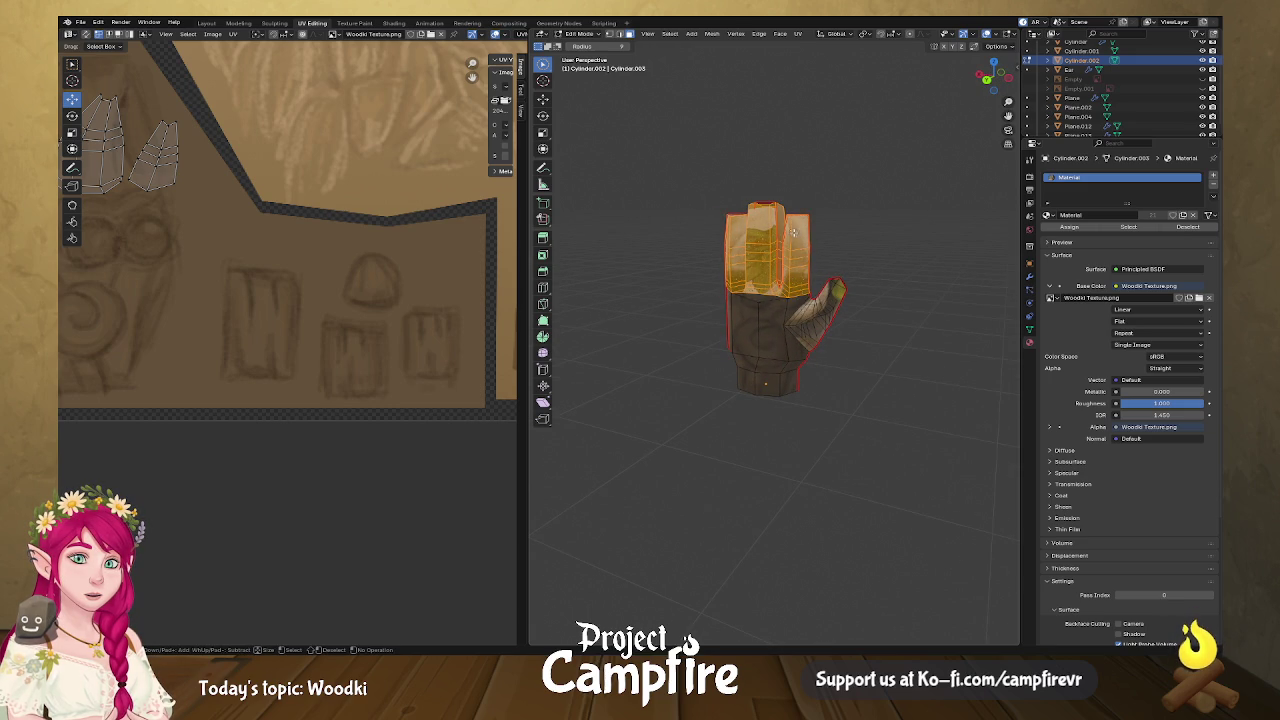
mouse_move(795, 245)
middle_down()
mouse_move(904, 275)
mouse_move(776, 290)
middle_up()
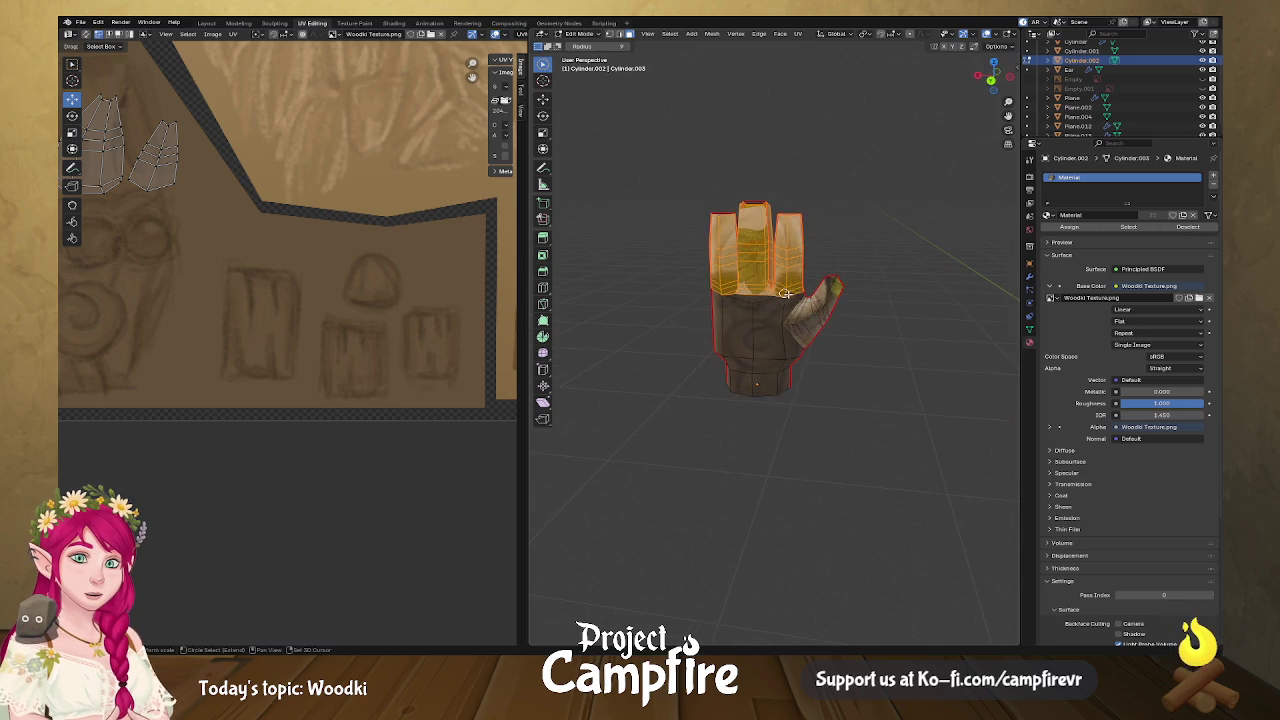
drag(828, 290, 812, 310)
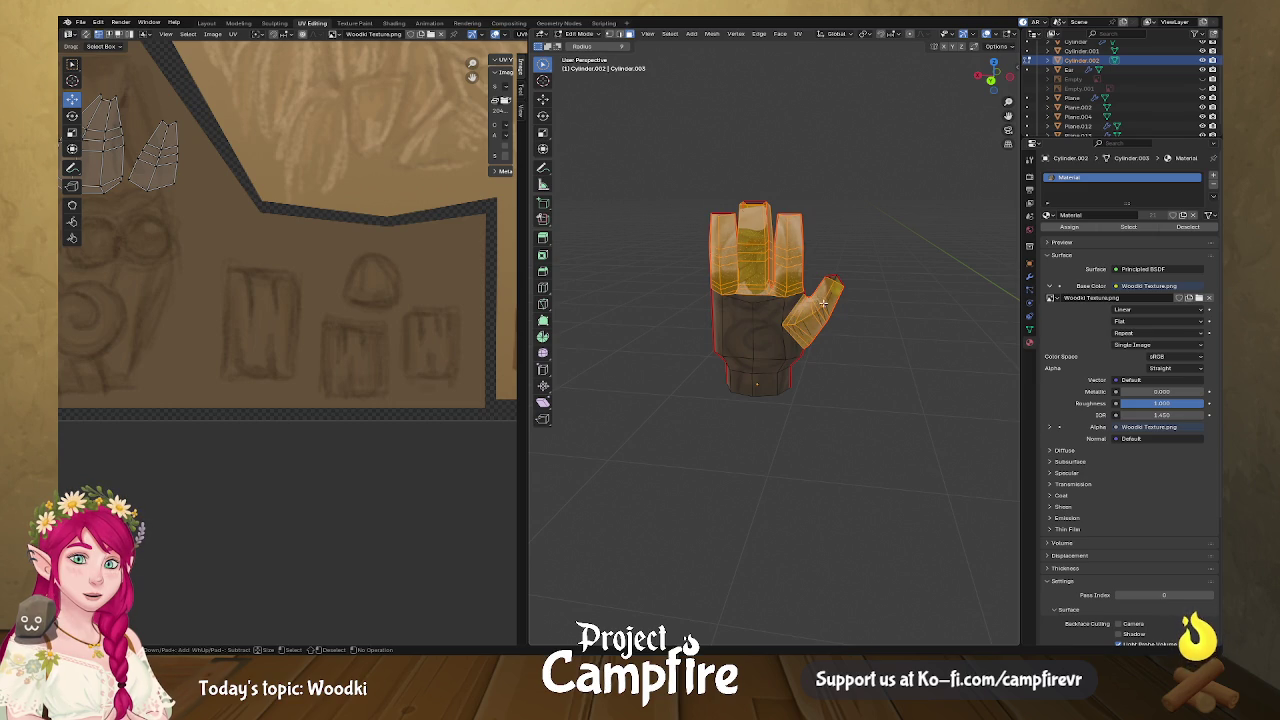
mouse_move(828, 296)
middle_down()
mouse_move(717, 274)
mouse_move(822, 295)
middle_up()
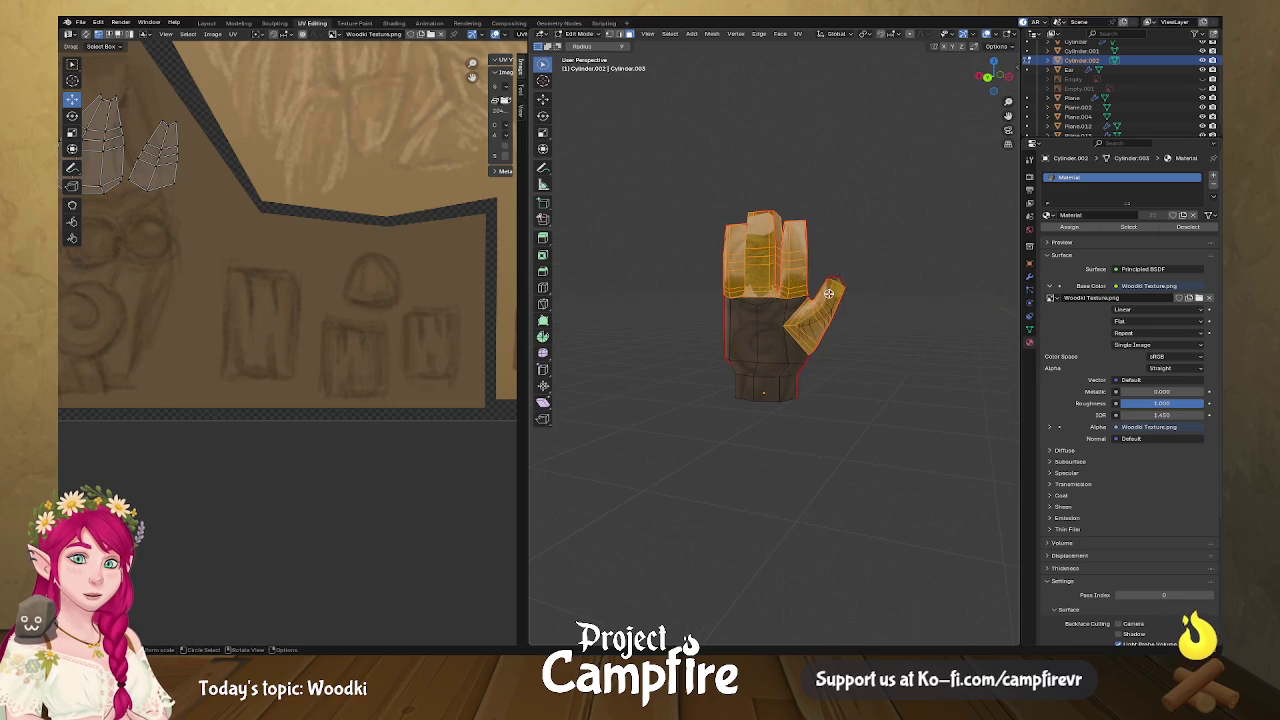
key(u)
click(822, 295)
Select all the new UV islands and move them off to the left of the texture.
scroll(301, 351, down, 3)
scroll(303, 352, down, 2)
middle_drag(303, 352, 360, 371)
scroll(360, 371, up, 4)
scroll(363, 374, down, 2)
scroll(363, 374, down, 2)
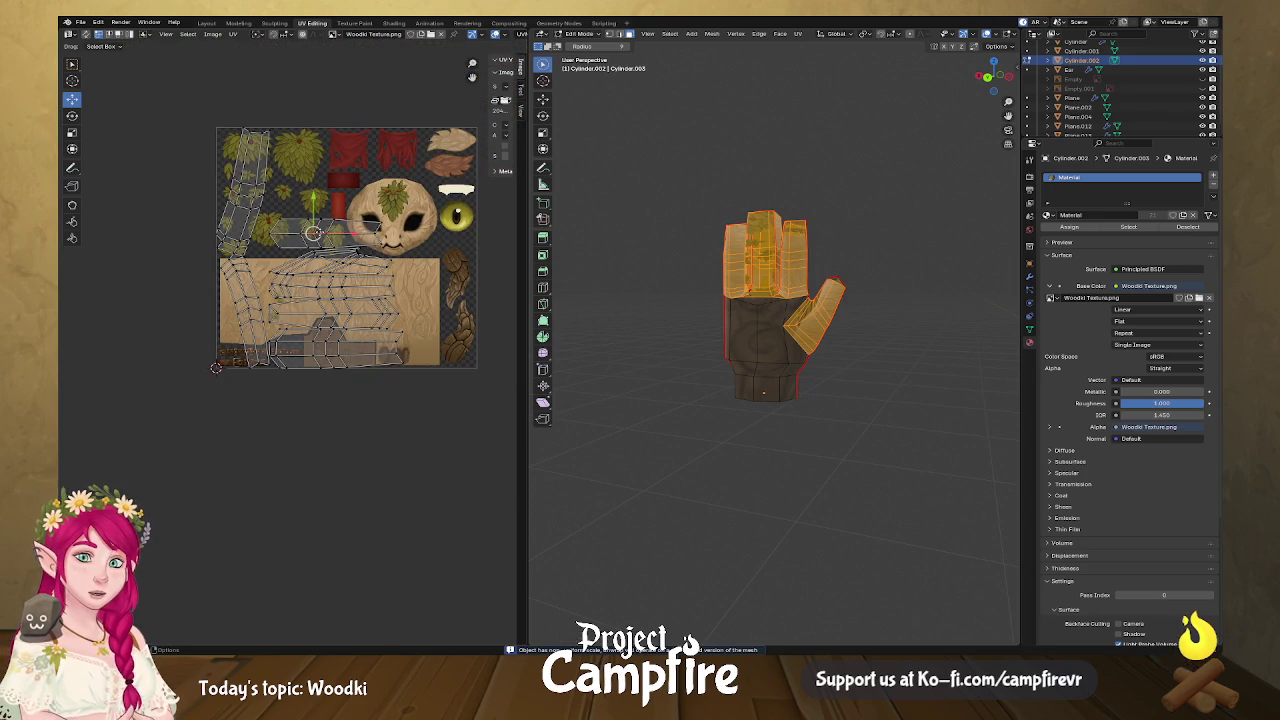
key(a)
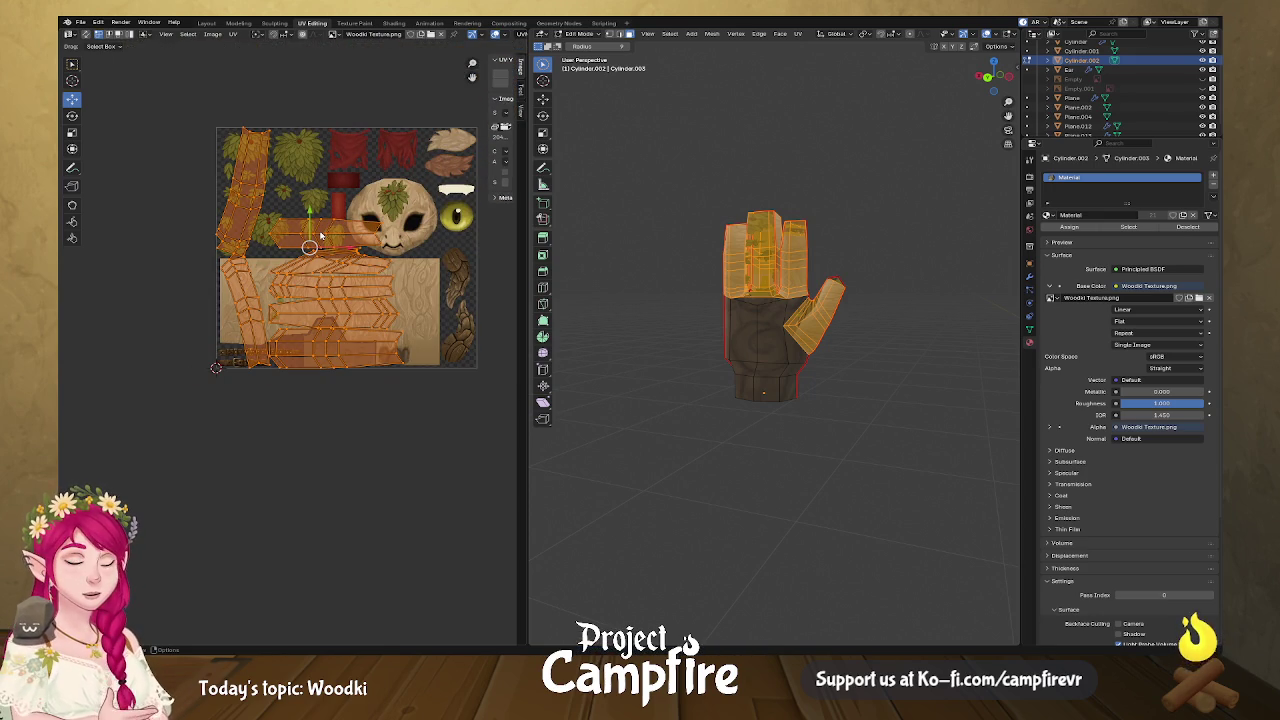
drag(309, 247, 60, 262)
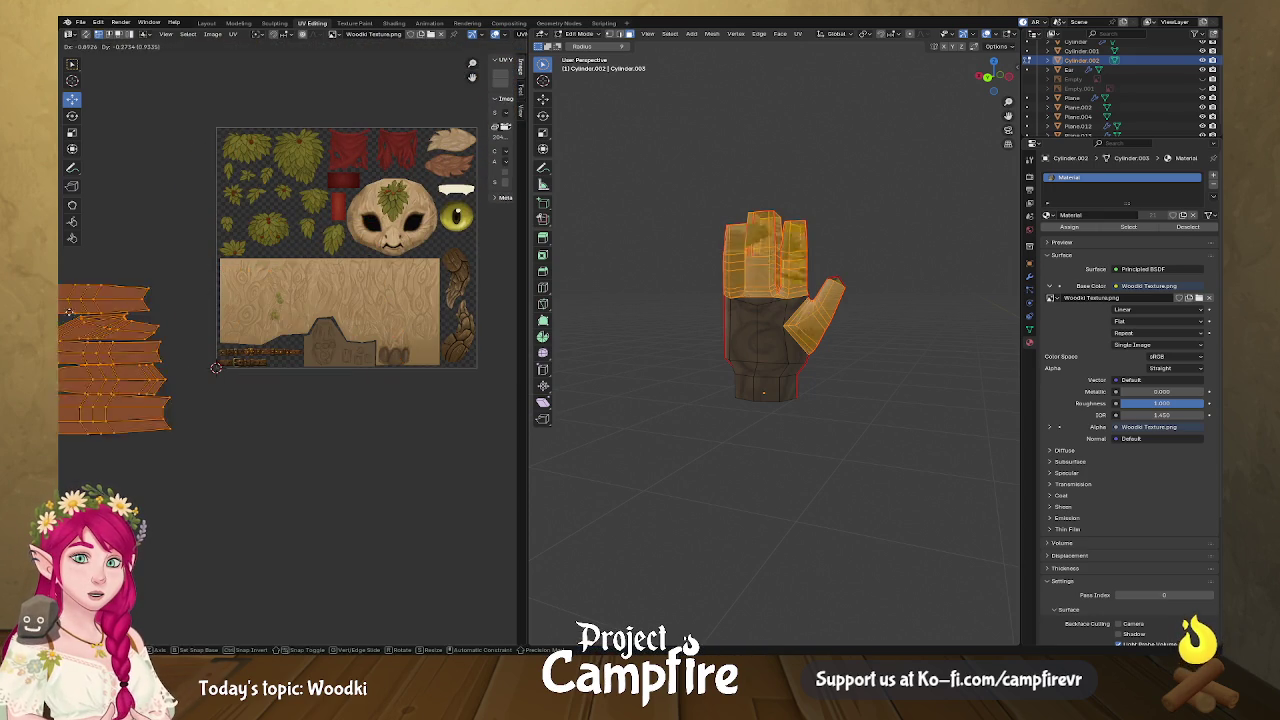
scroll(256, 402, up, 1)
ctrl+scroll(256, 402, left, 4)
ctrl+scroll(253, 408, left, 2)
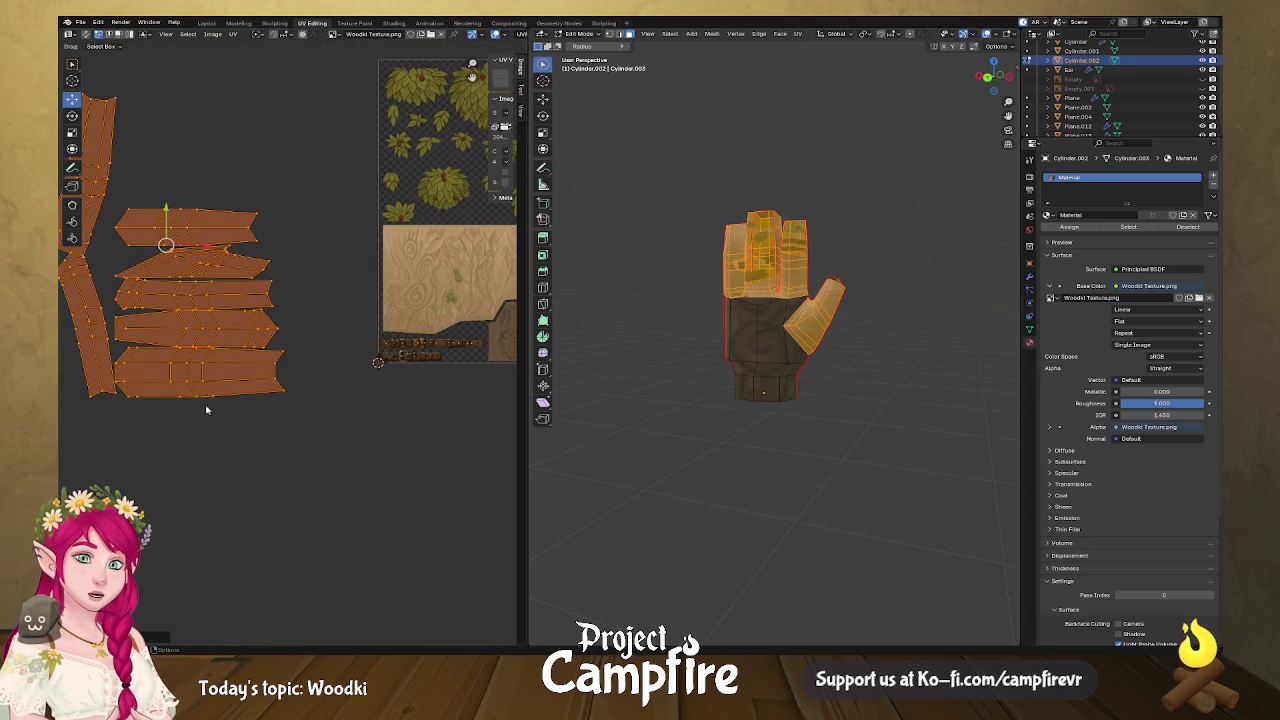
Pick the bottom finger island, move it right and rotate it 90°.
click(207, 389)
key(l)
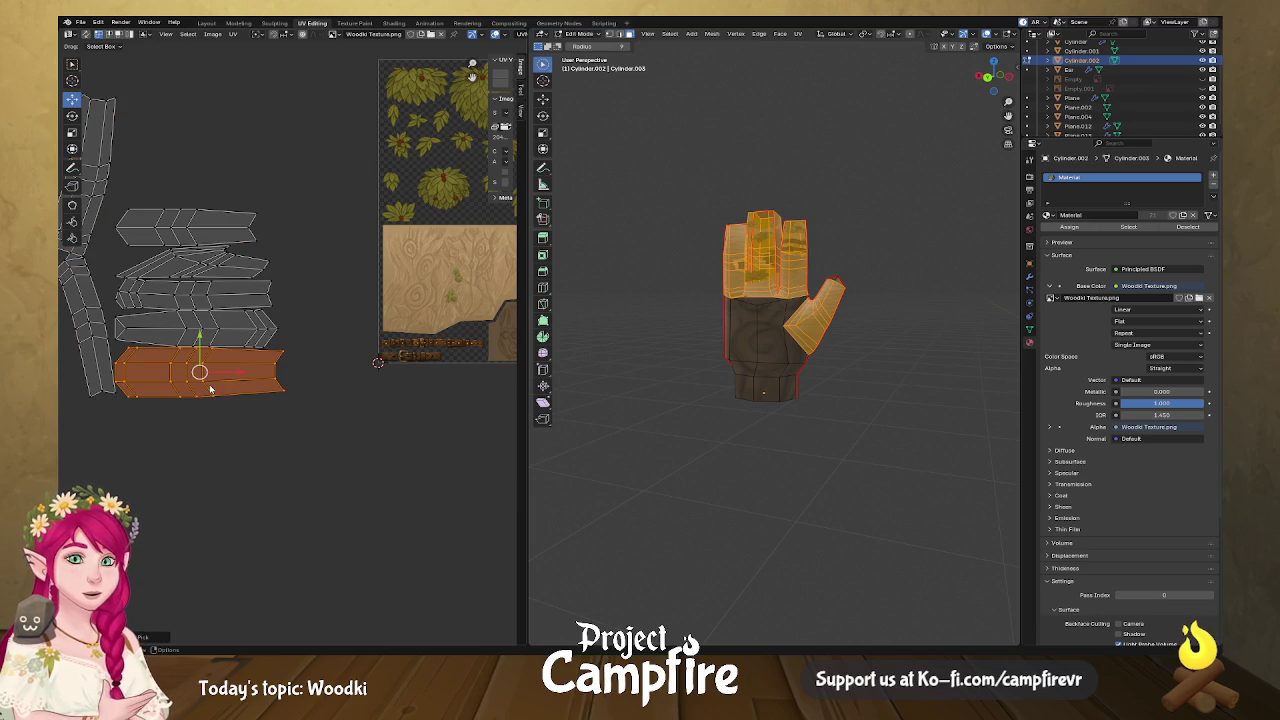
key(g)
click(452, 393)
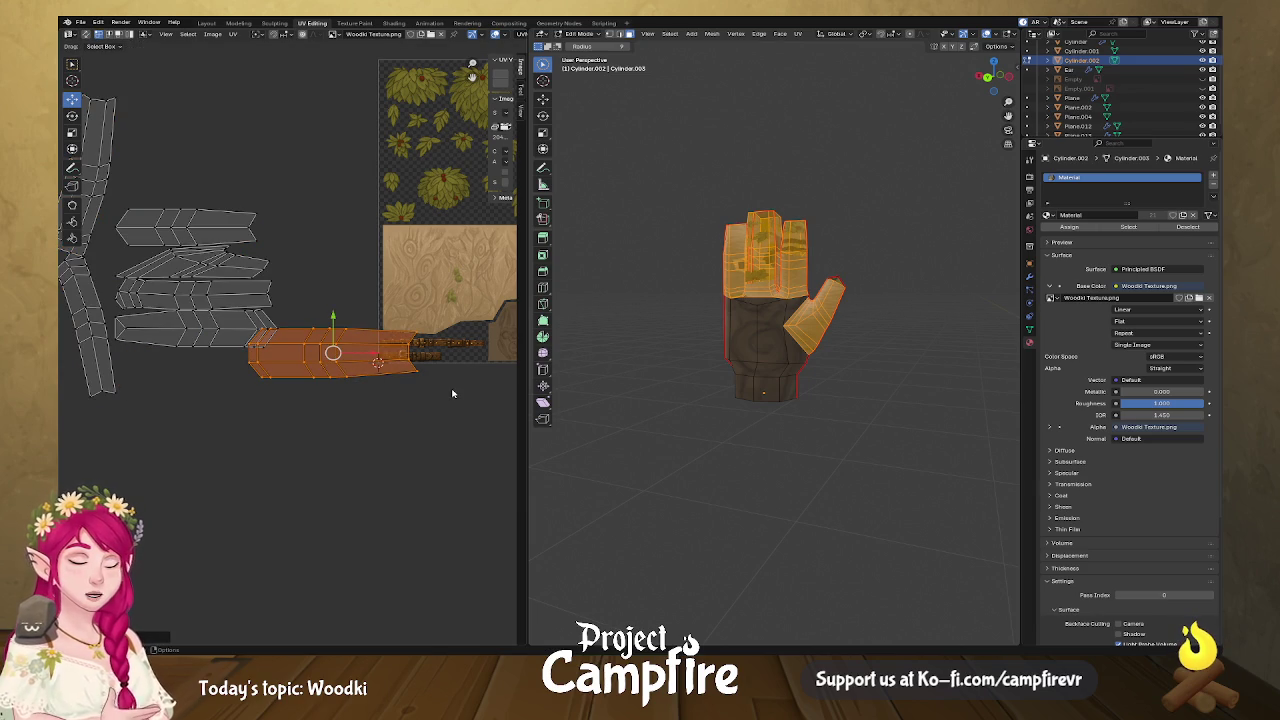
text(r90)
key(Return)
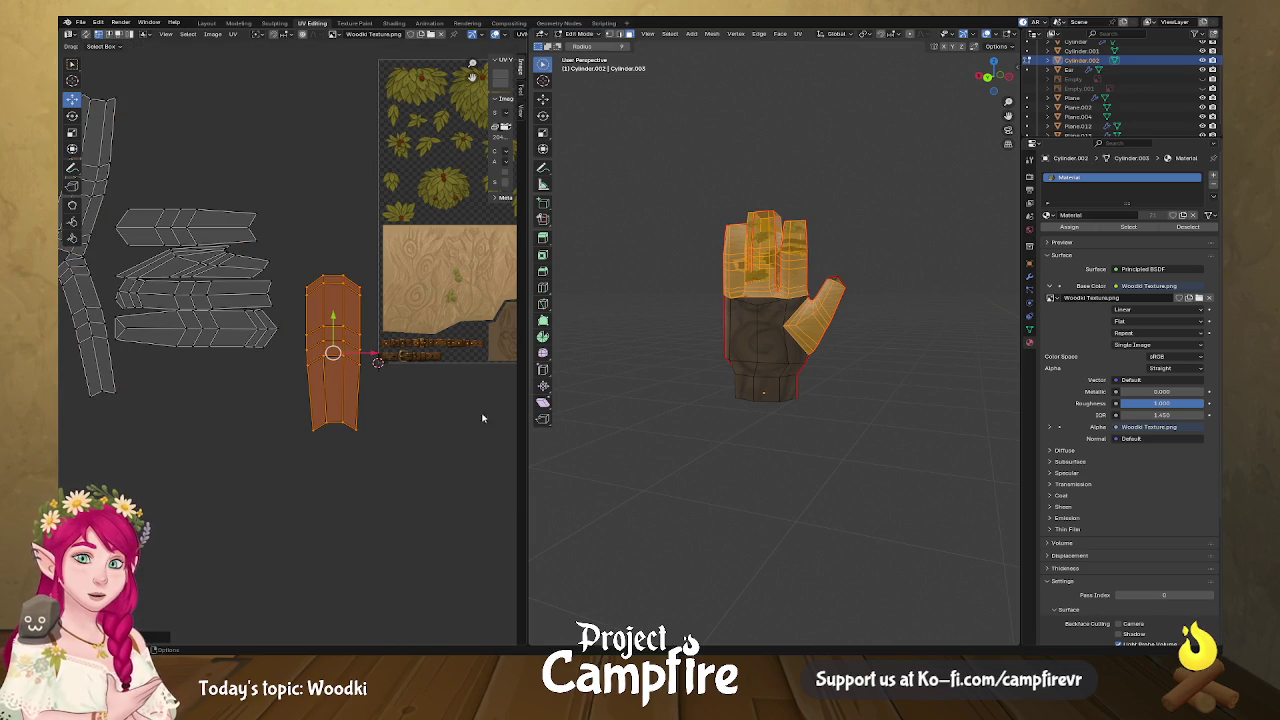
Shrink the finger island and drop it onto the carved wood area.
click(330, 427)
right_click(334, 425)
click(313, 328)
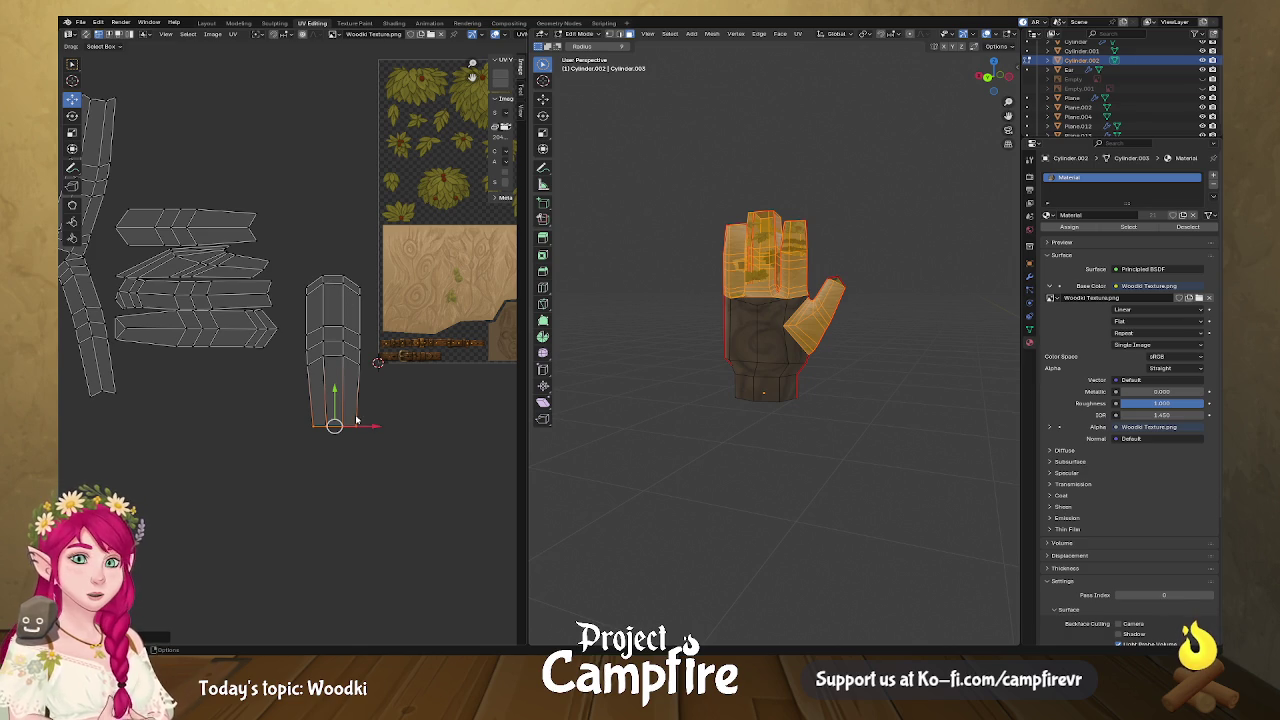
key(ctrl+l)
key(s)
click(376, 362)
key(g)
click(521, 355)
middle_drag(515, 352, 290, 352)
key(g)
scroll(296, 342, up, 4)
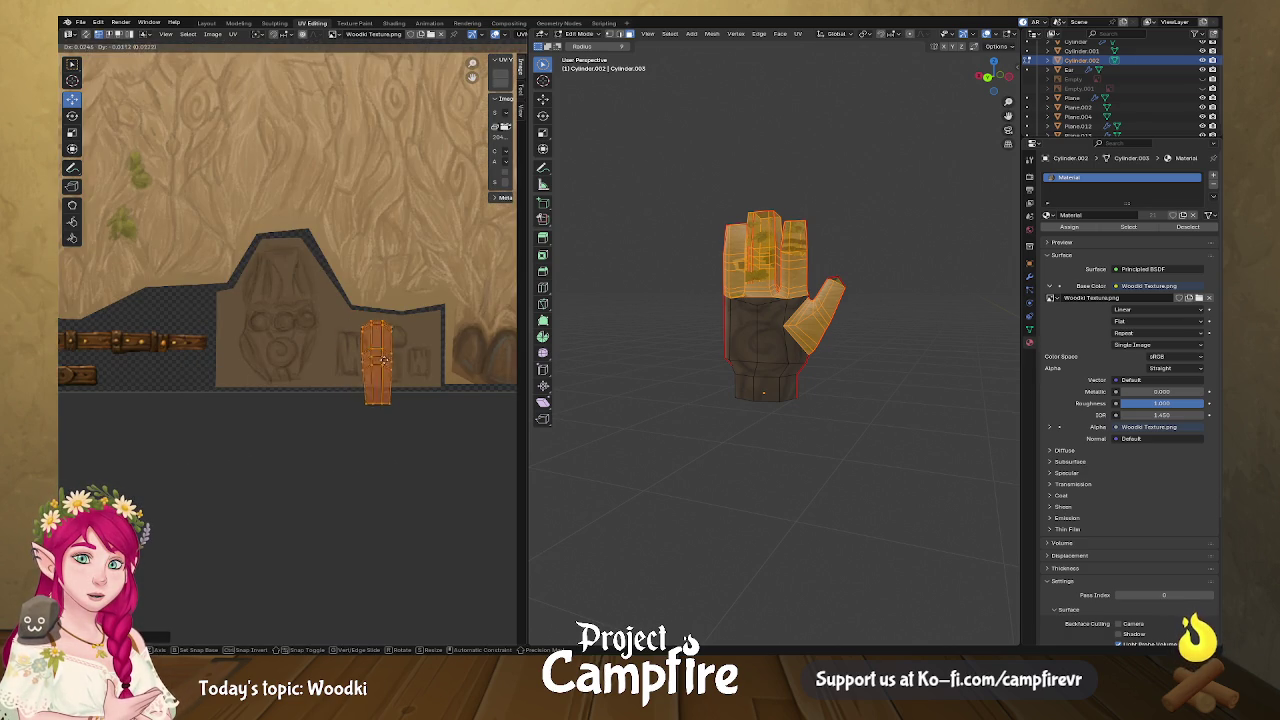
click(395, 388)
Scale the island smaller and nudge it up and left.
key(s)
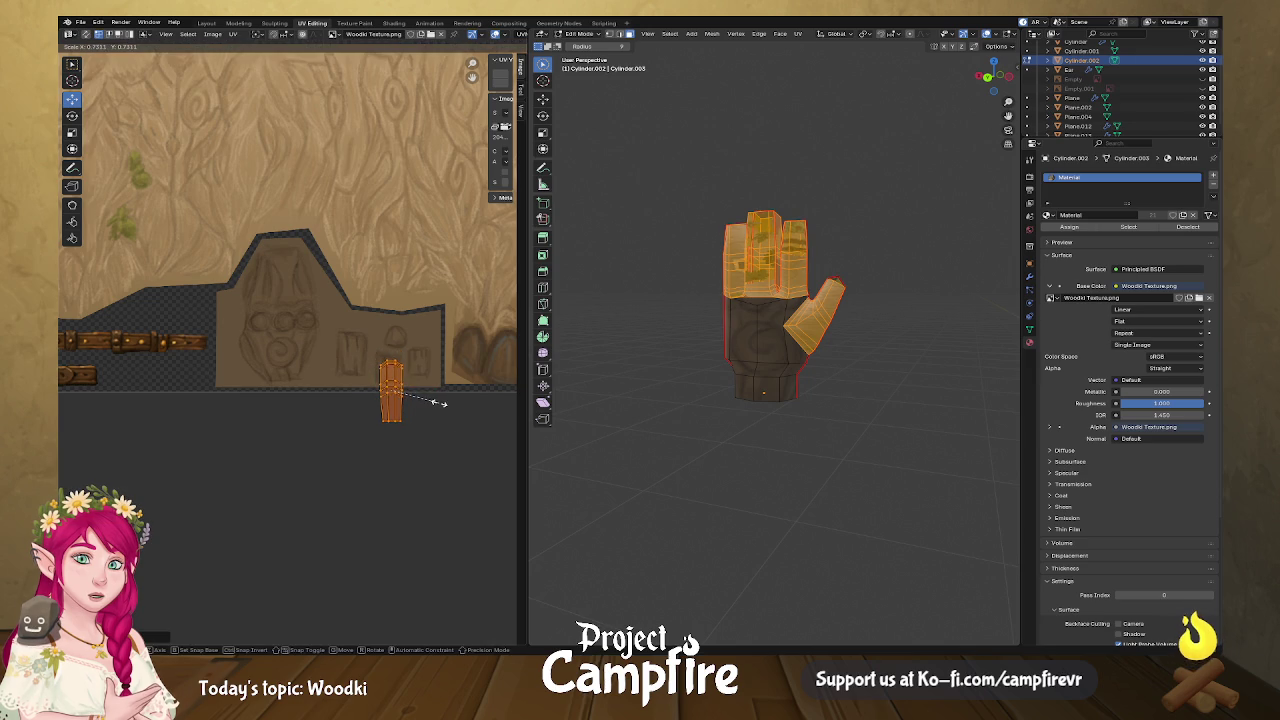
click(440, 402)
scroll(440, 402, up, 5)
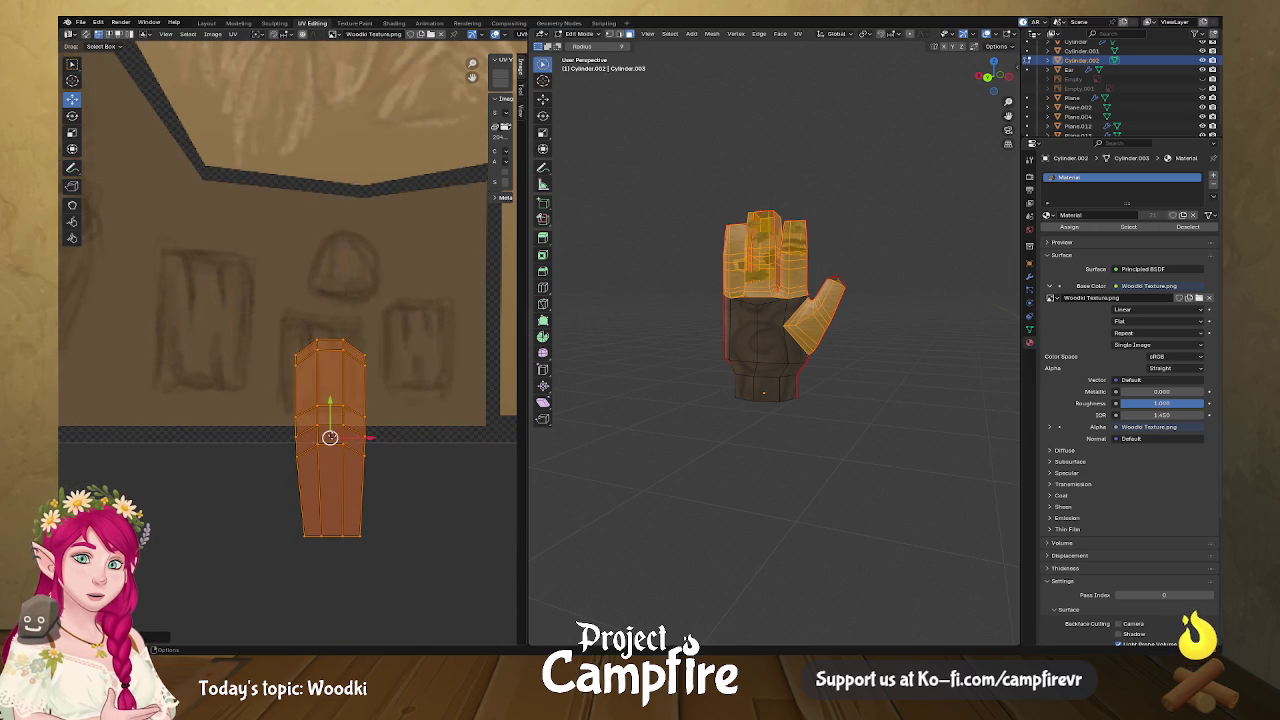
key(g)
key(Return)
Align the island's lower vertices horizontally and push them up to squash it.
drag(401, 550, 250, 412)
right_click(322, 434)
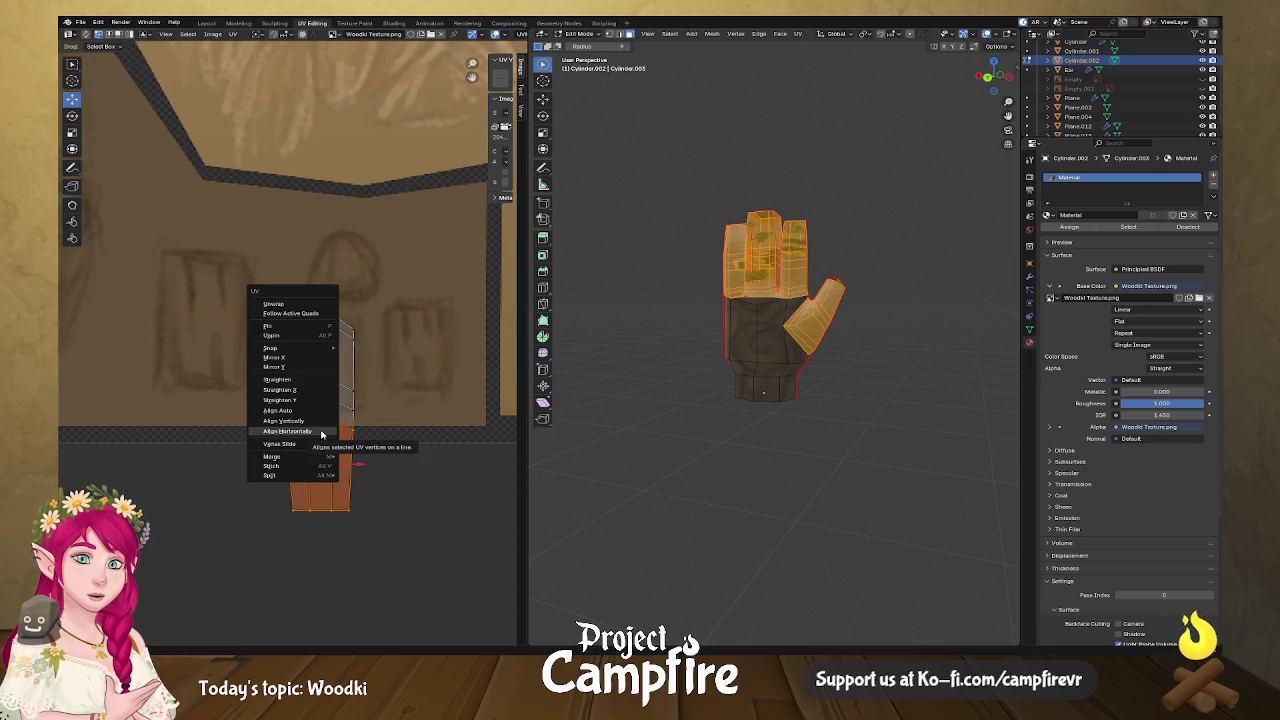
click(330, 399)
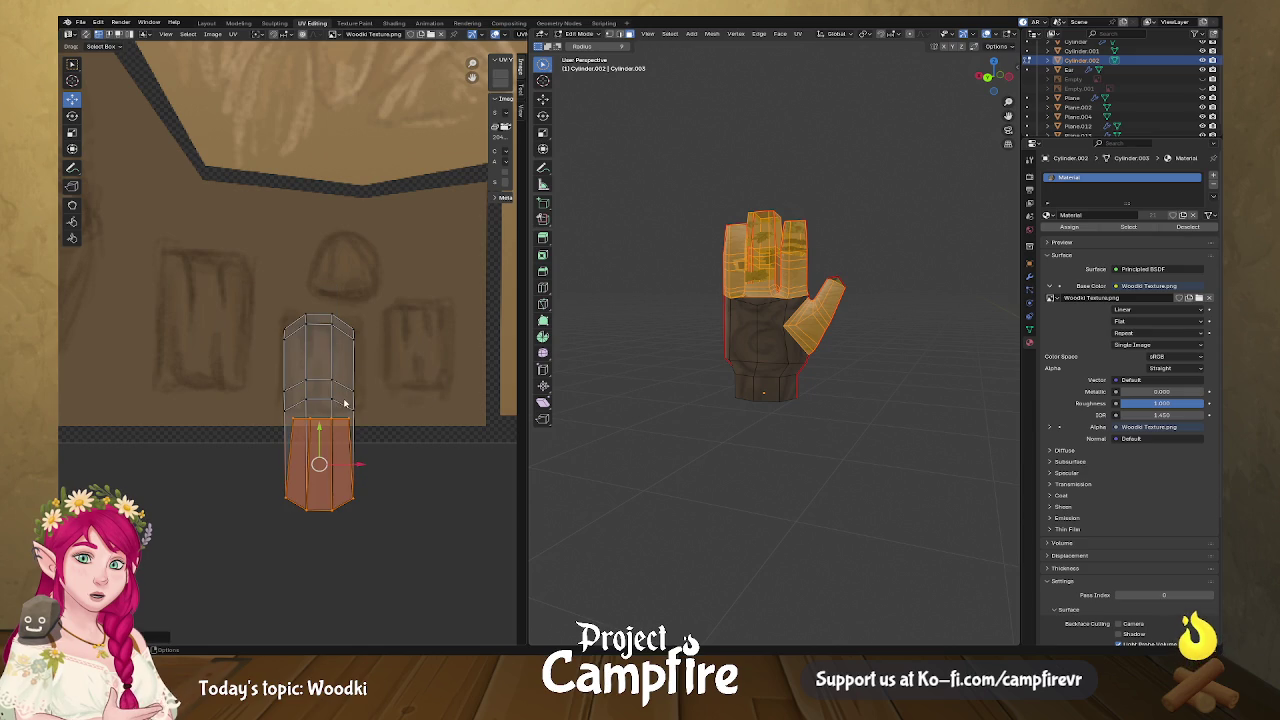
key(g)
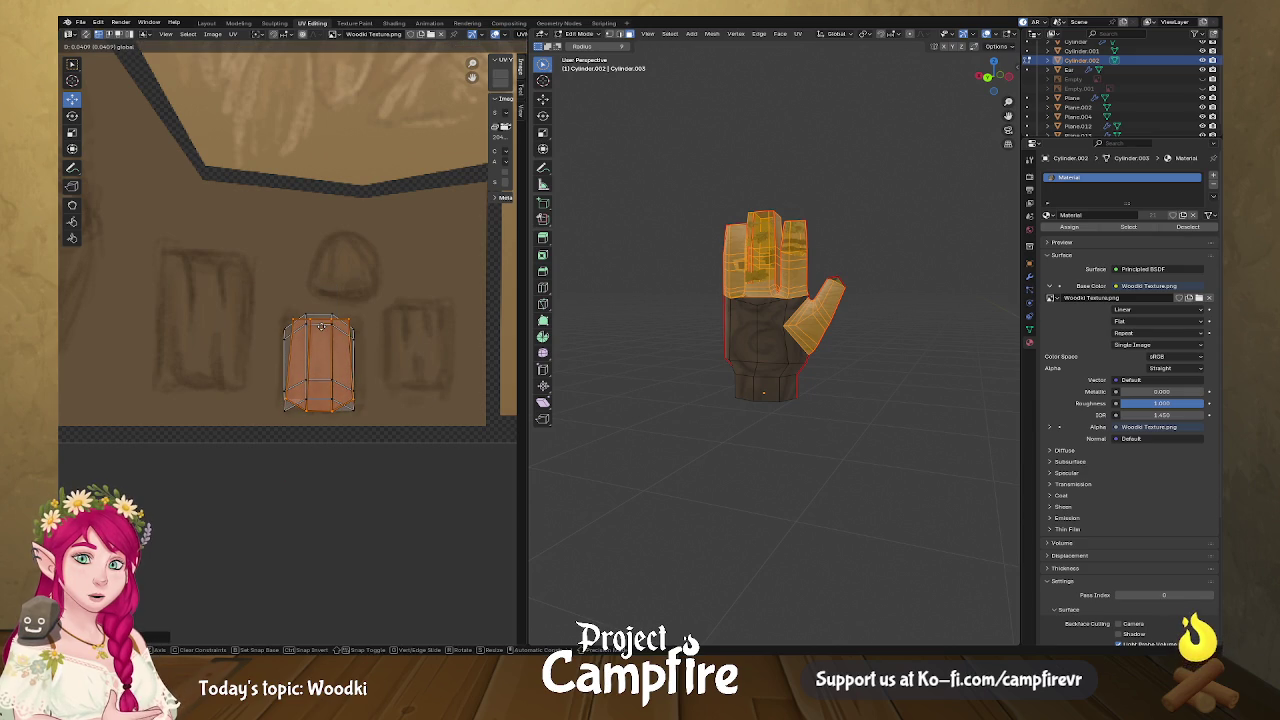
click(318, 328)
shift+scroll(323, 349, up, 15)
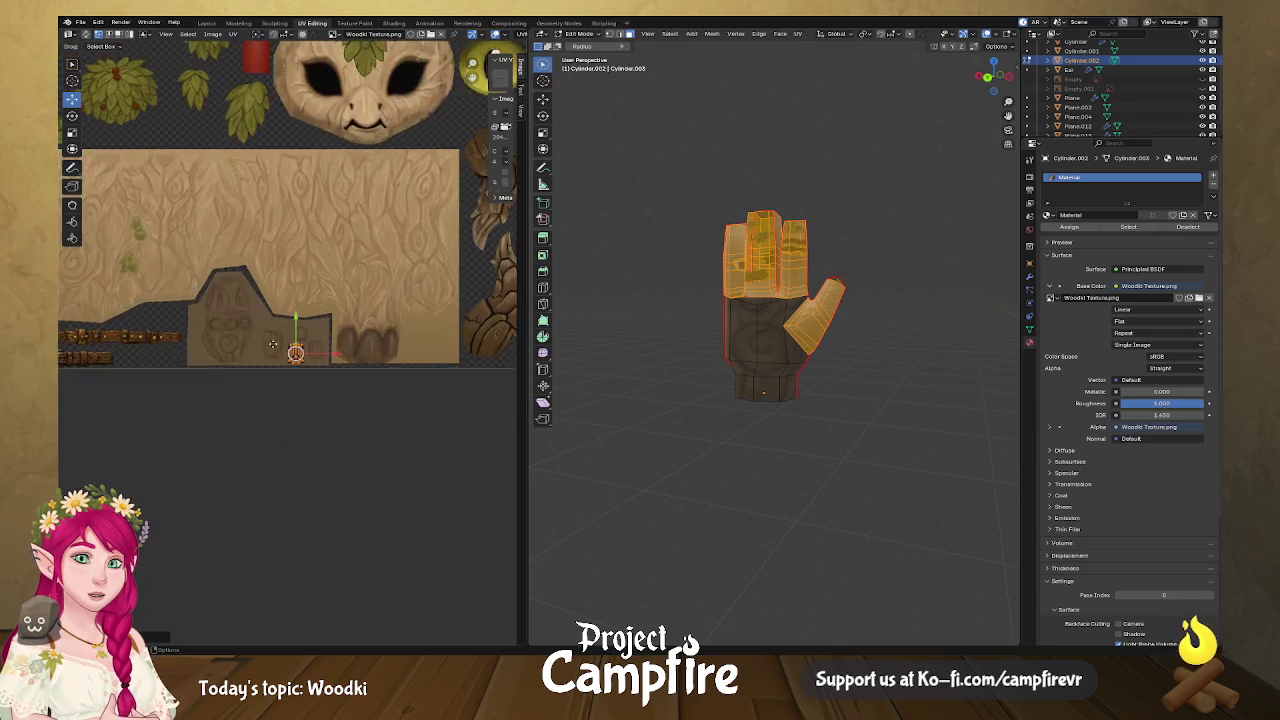
Move the top finger strip below the texture and rotate it 90°.
ctrl+scroll(371, 366, up, 5)
middle_drag(351, 343, 414, 394)
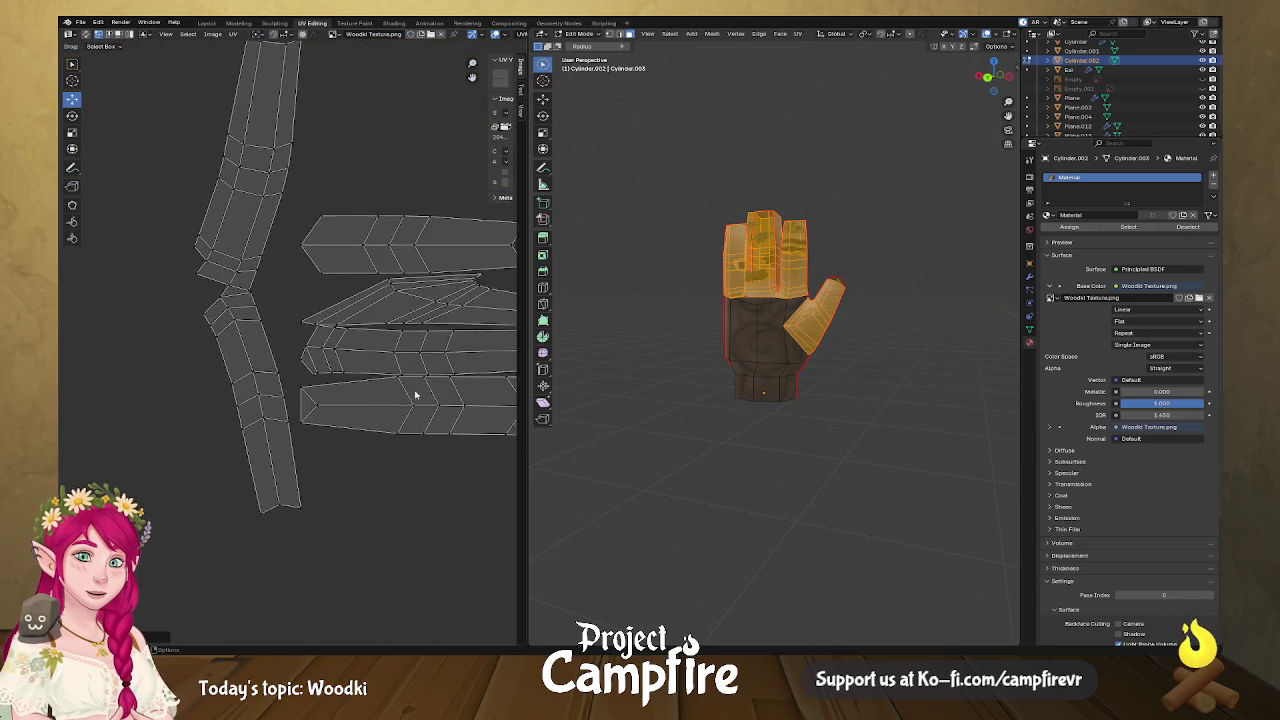
scroll(414, 394, down, 2)
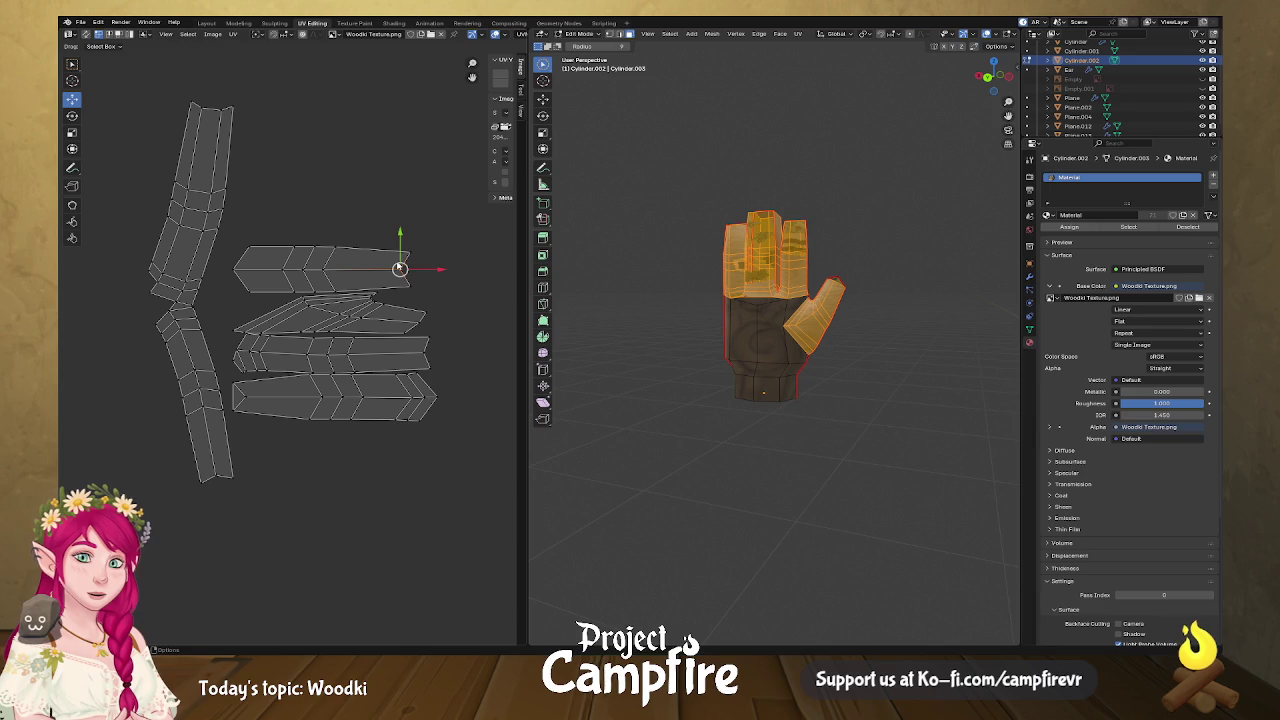
click(323, 269)
key(g)
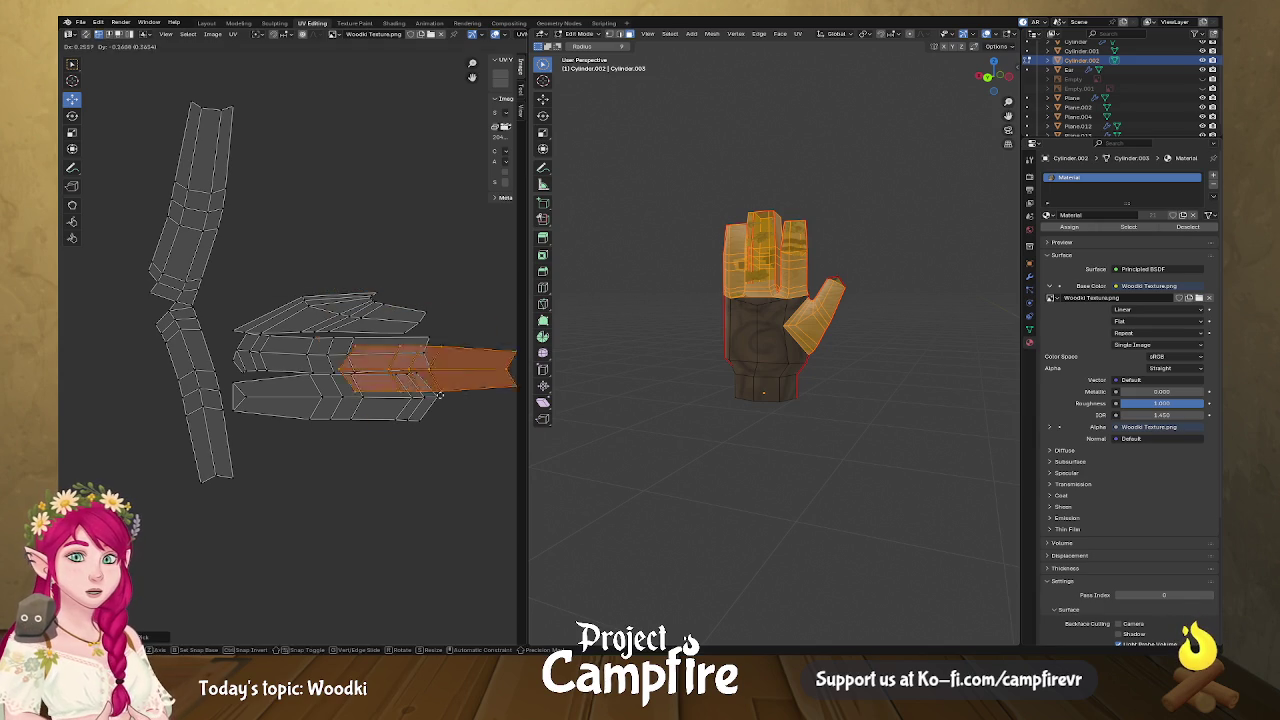
click(414, 445)
middle_drag(414, 445, 194, 388)
drag(194, 388, 395, 428)
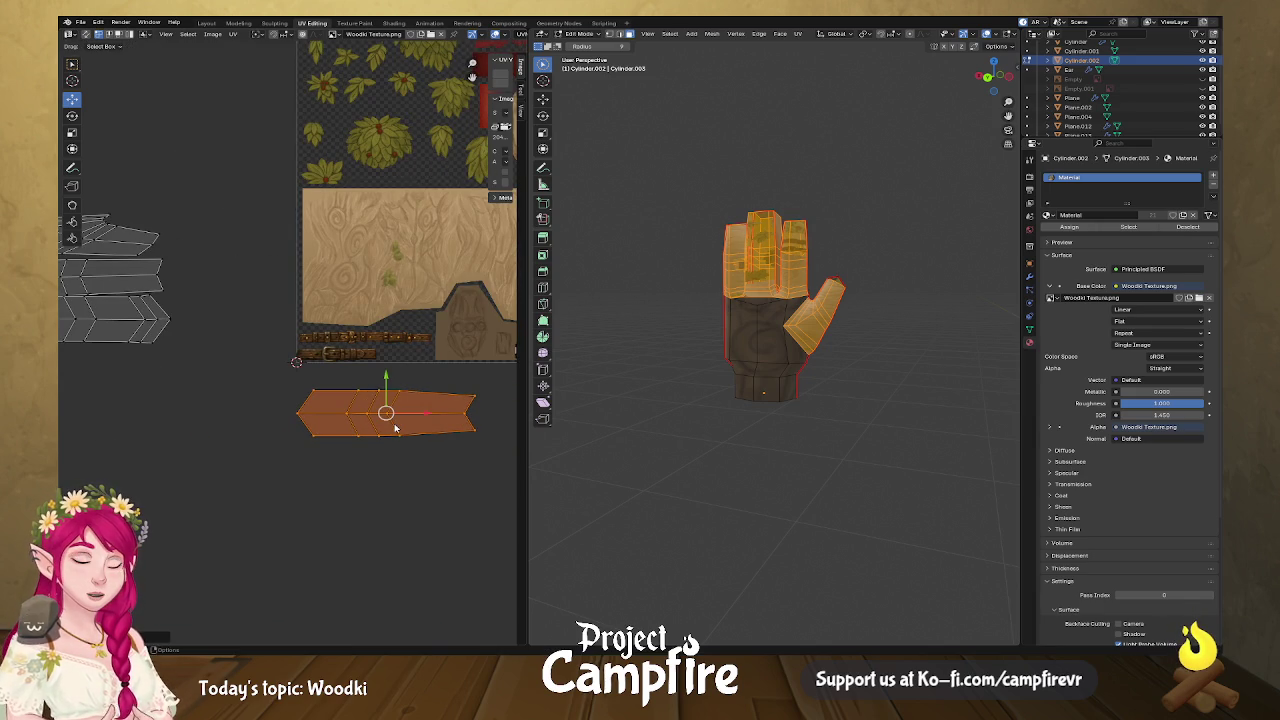
text(r90)
key(Return)
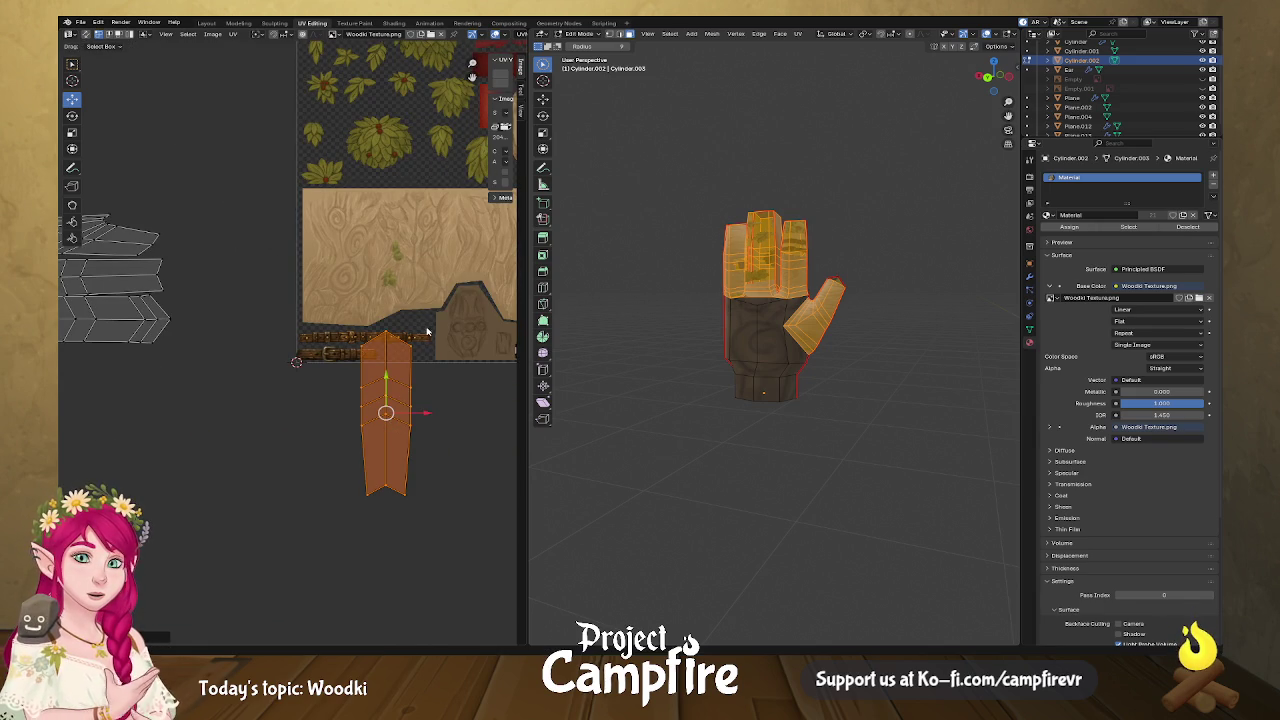
Align the strip's top edge and then the whole strip horizontally.
right_click(408, 347)
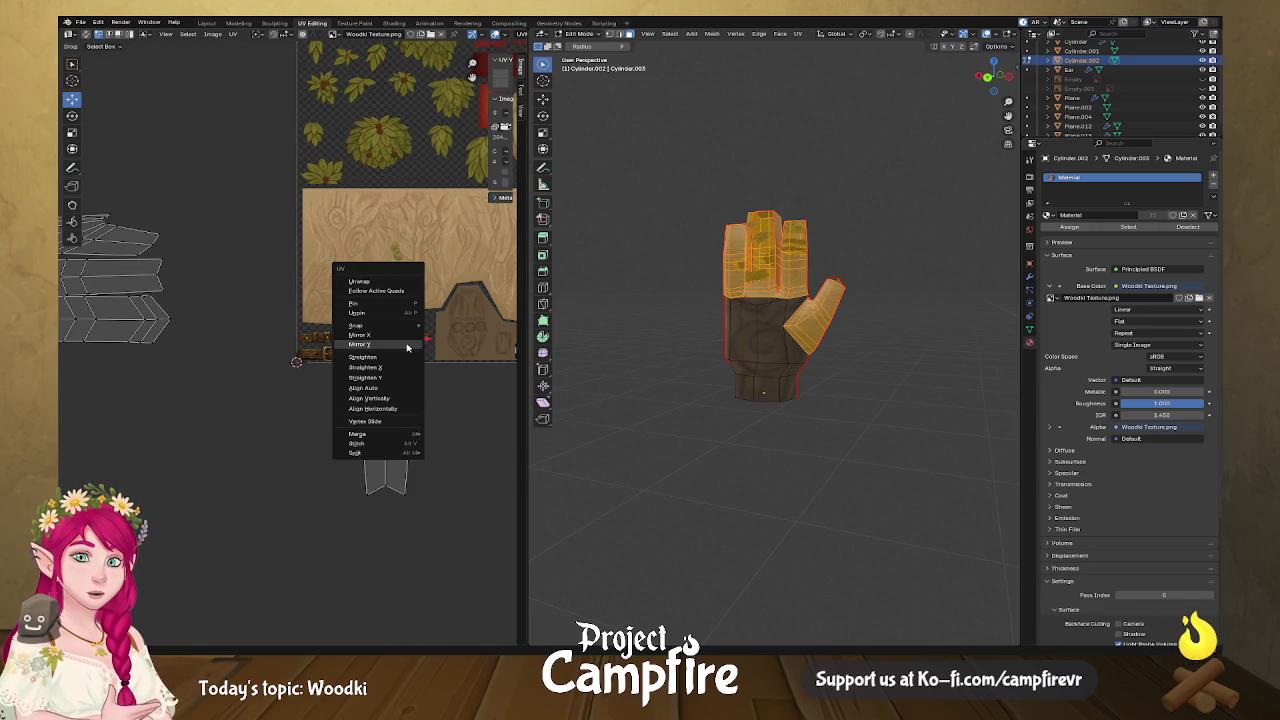
click(396, 405)
right_click(393, 396)
click(393, 396)
right_click(394, 398)
click(394, 398)
right_click(398, 422)
click(398, 422)
right_click(403, 489)
click(403, 489)
right_click(391, 491)
click(388, 491)
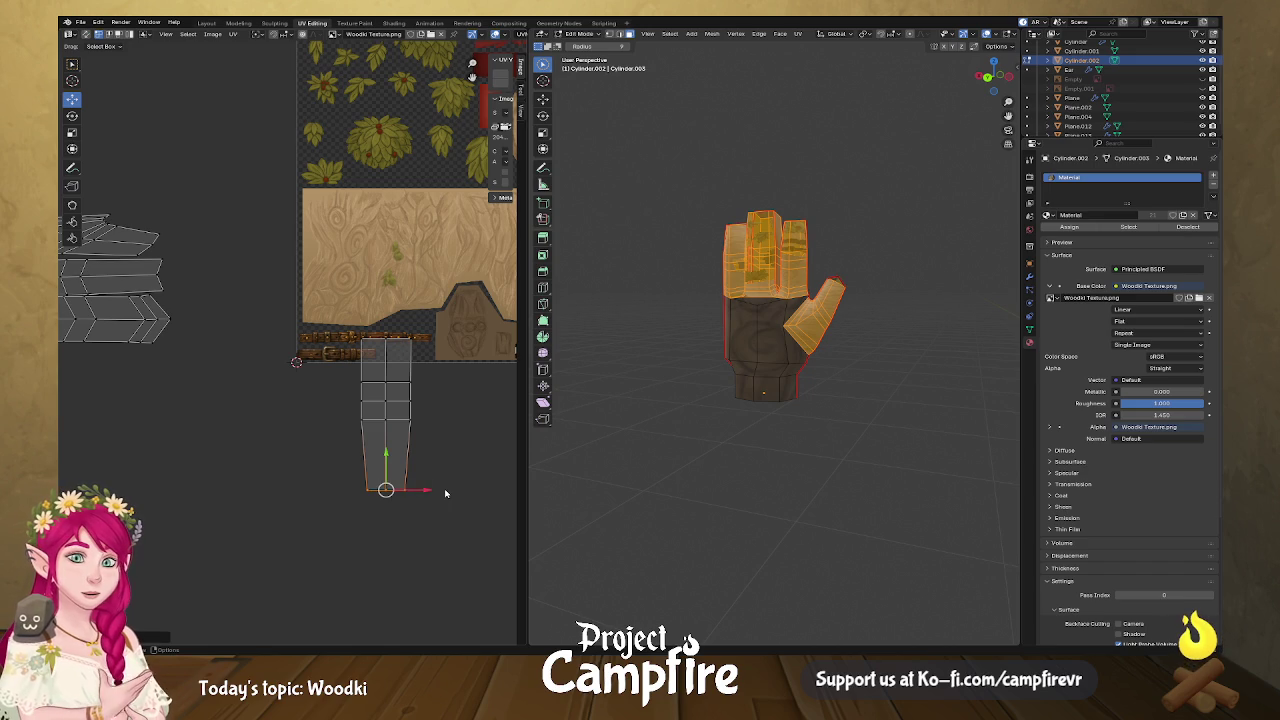
Straighten the strip's lower faces, move them up onto the wood, and pull the top edge down.
scroll(427, 495, up, 2)
middle_drag(427, 495, 277, 435)
drag(386, 550, 220, 388)
key(u)
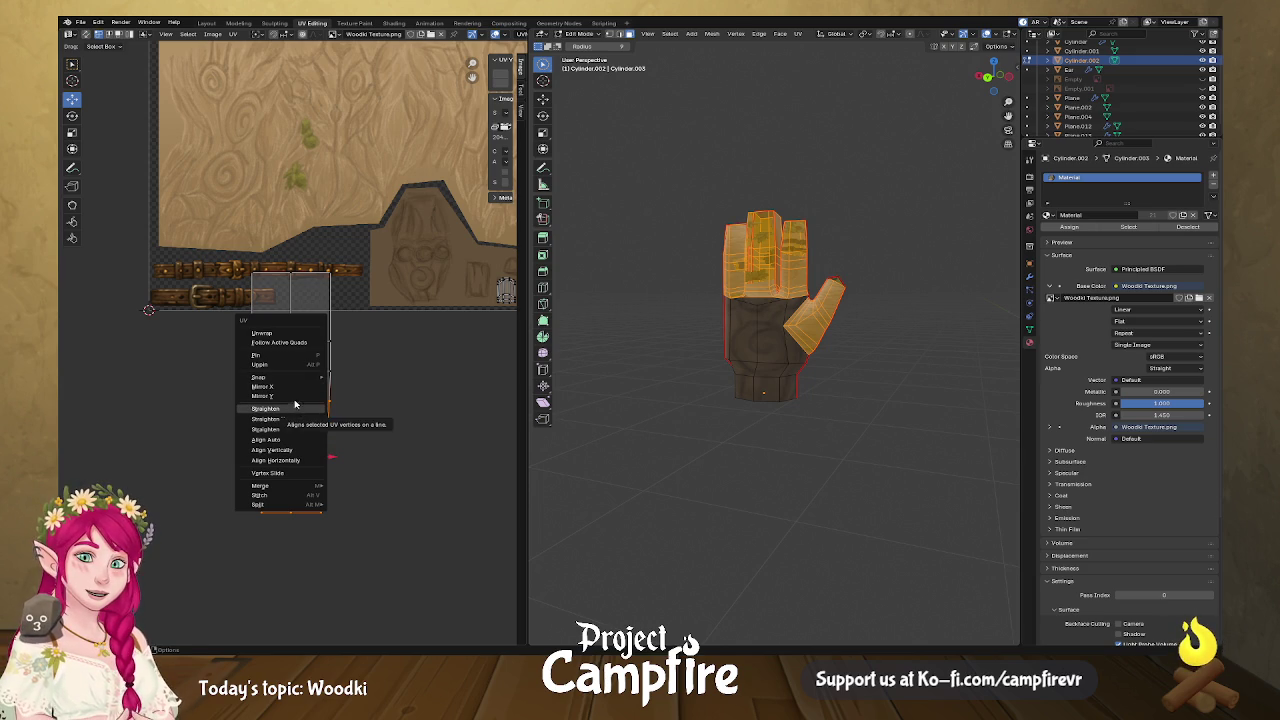
click(295, 407)
key(g)
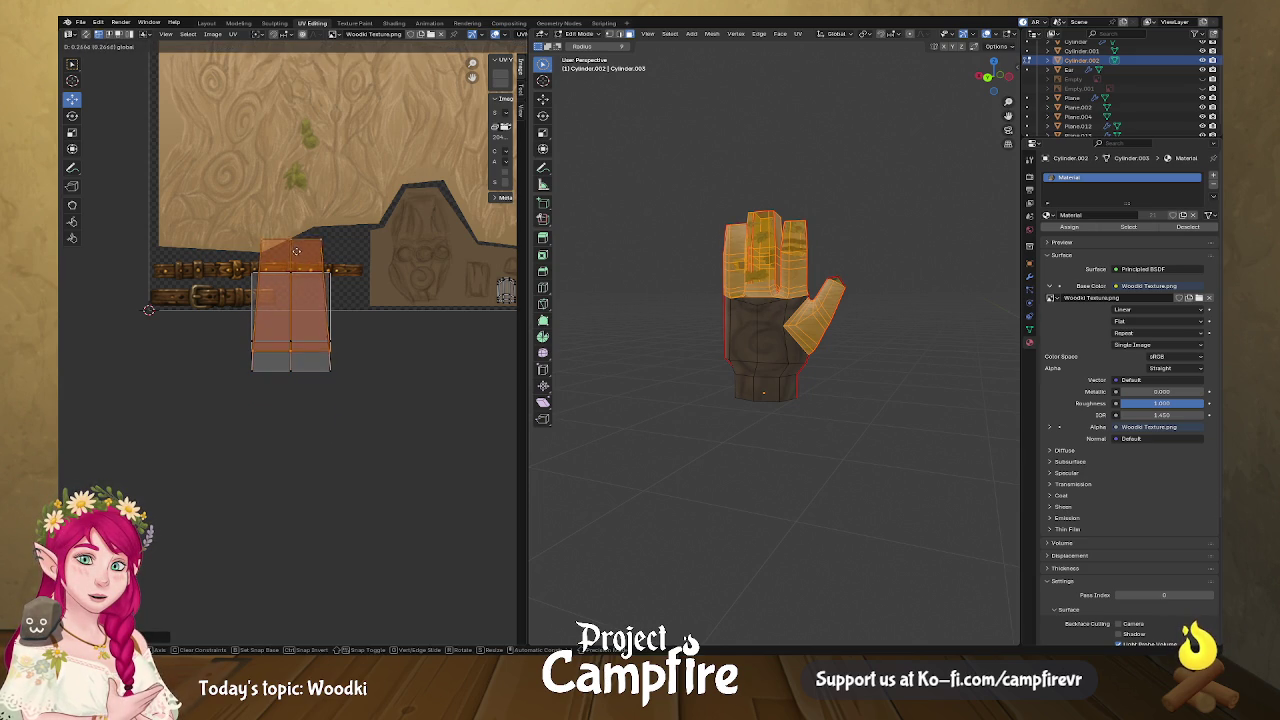
click(300, 243)
click(321, 238)
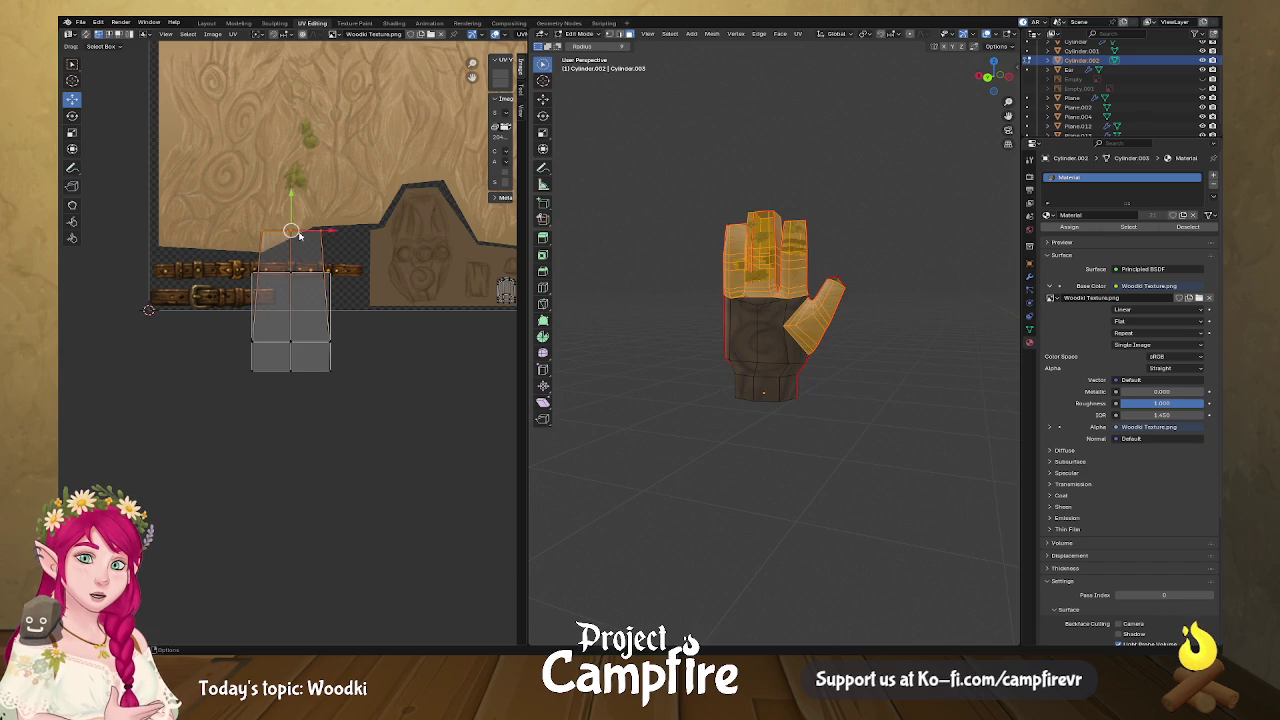
drag(293, 205, 292, 244)
Move the strip onto the carved panel and shrink it beside the first finger.
drag(211, 245, 380, 425)
drag(290, 321, 428, 331)
right_click(428, 331)
key(Escape)
scroll(412, 395, up, 2)
key(s)
click(285, 330)
key(g)
key(s)
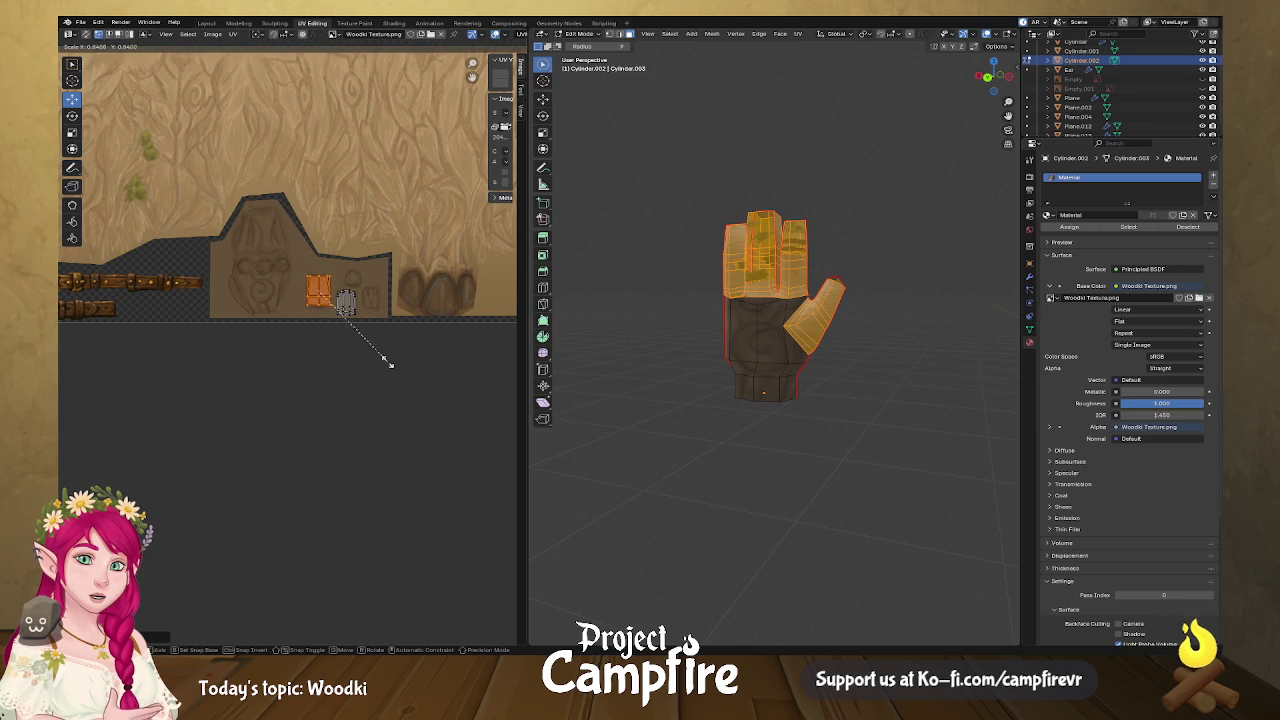
click(379, 352)
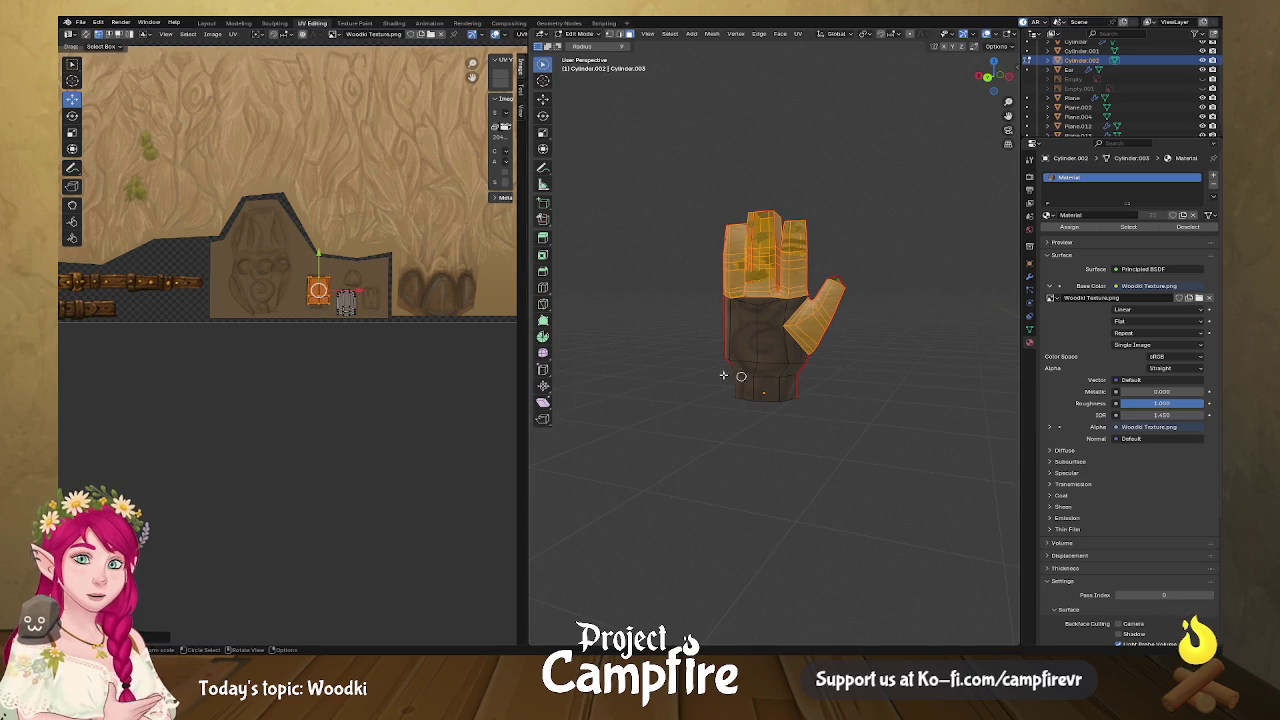
scroll(228, 400, down, 5)
key(KP_Decimal)
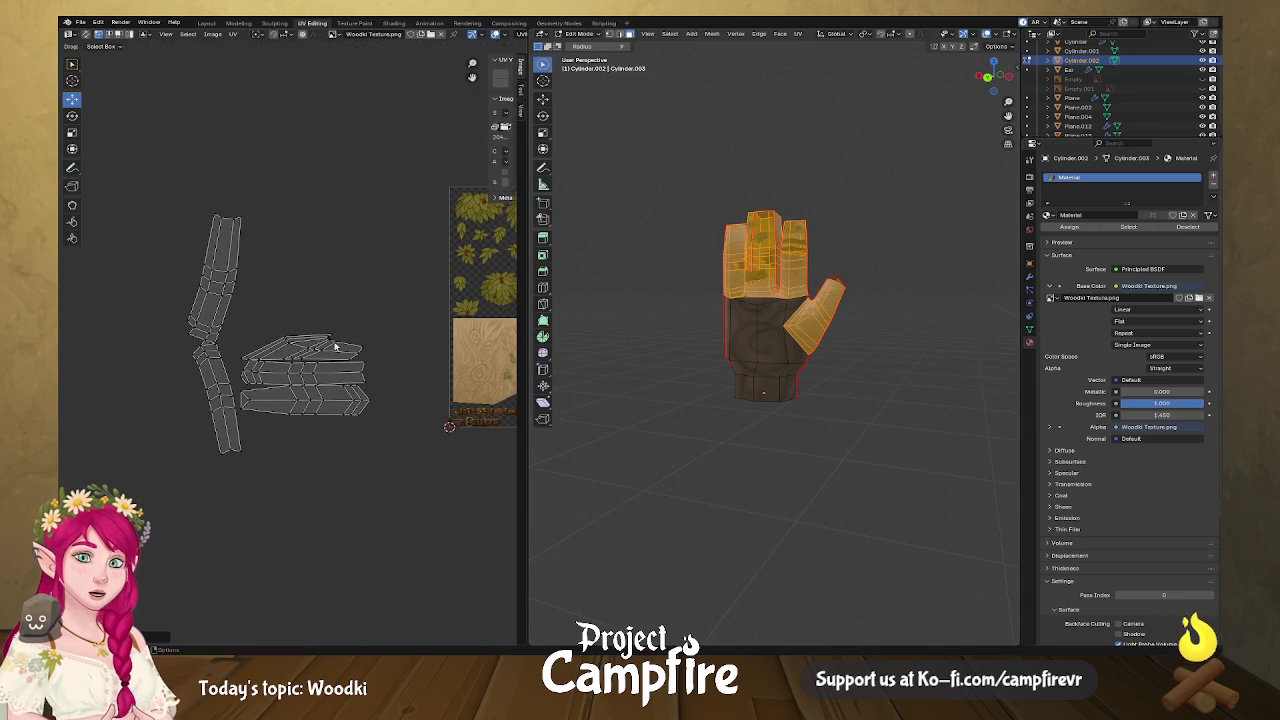
Pull the middle finger strip away toward the texture and rotate it 90°.
drag(324, 372, 434, 509)
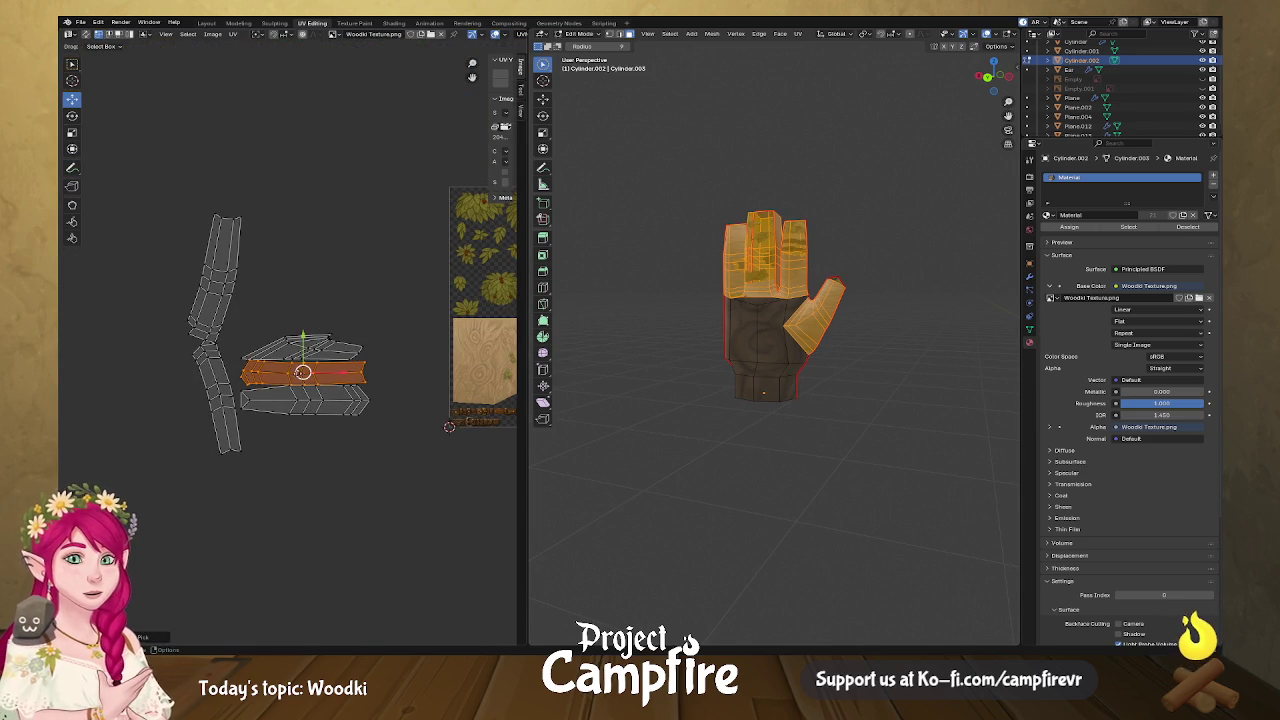
middle_drag(434, 509, 223, 448)
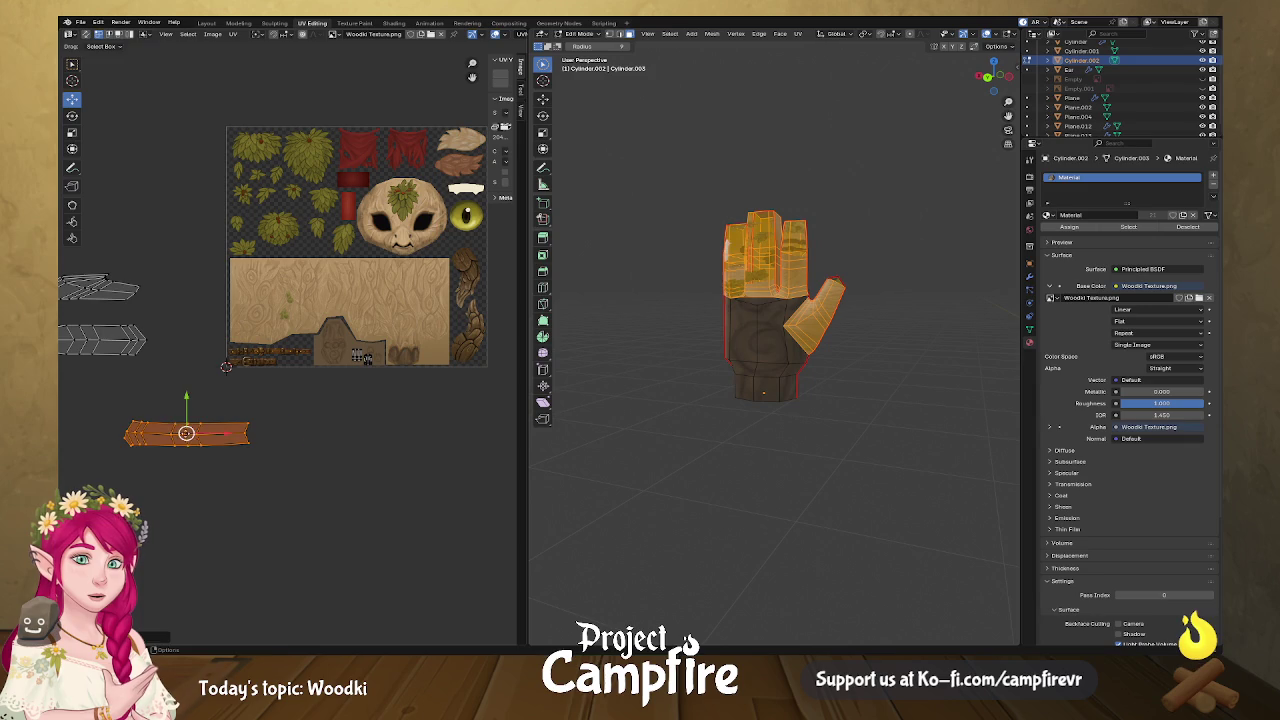
drag(186, 432, 318, 409)
scroll(380, 445, up, 4)
text(r)
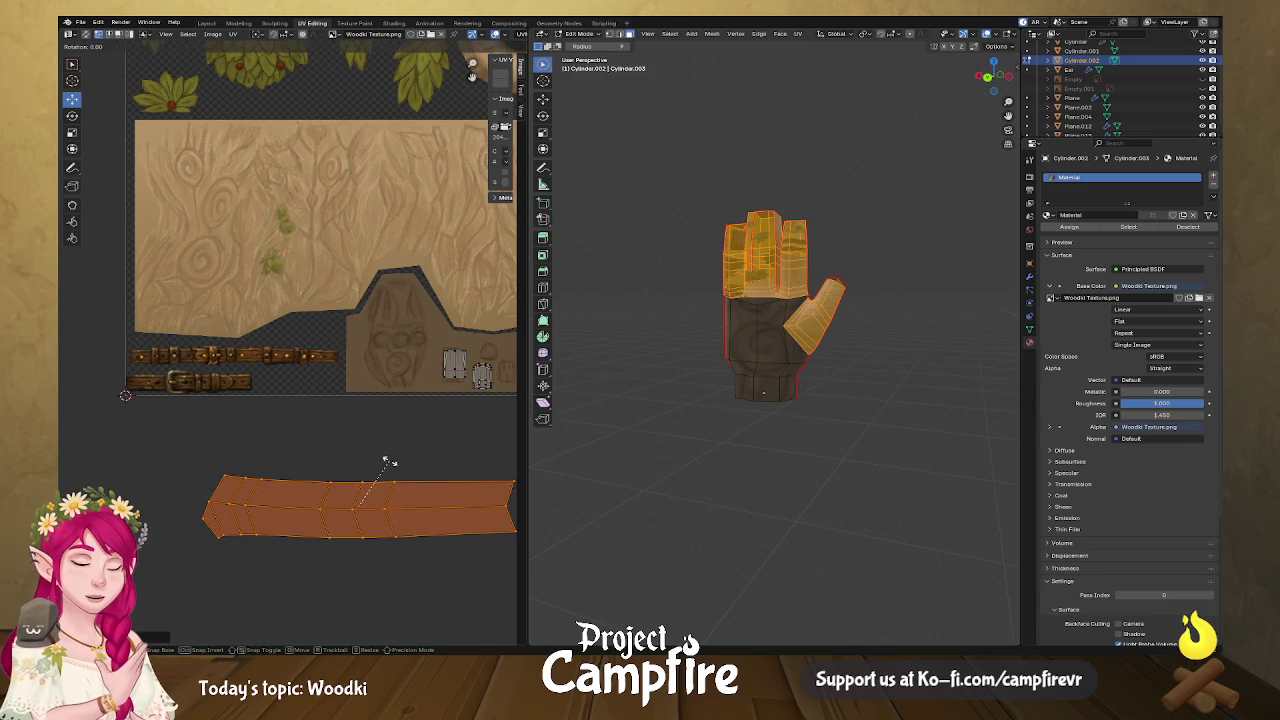
text(90)
key(Return)
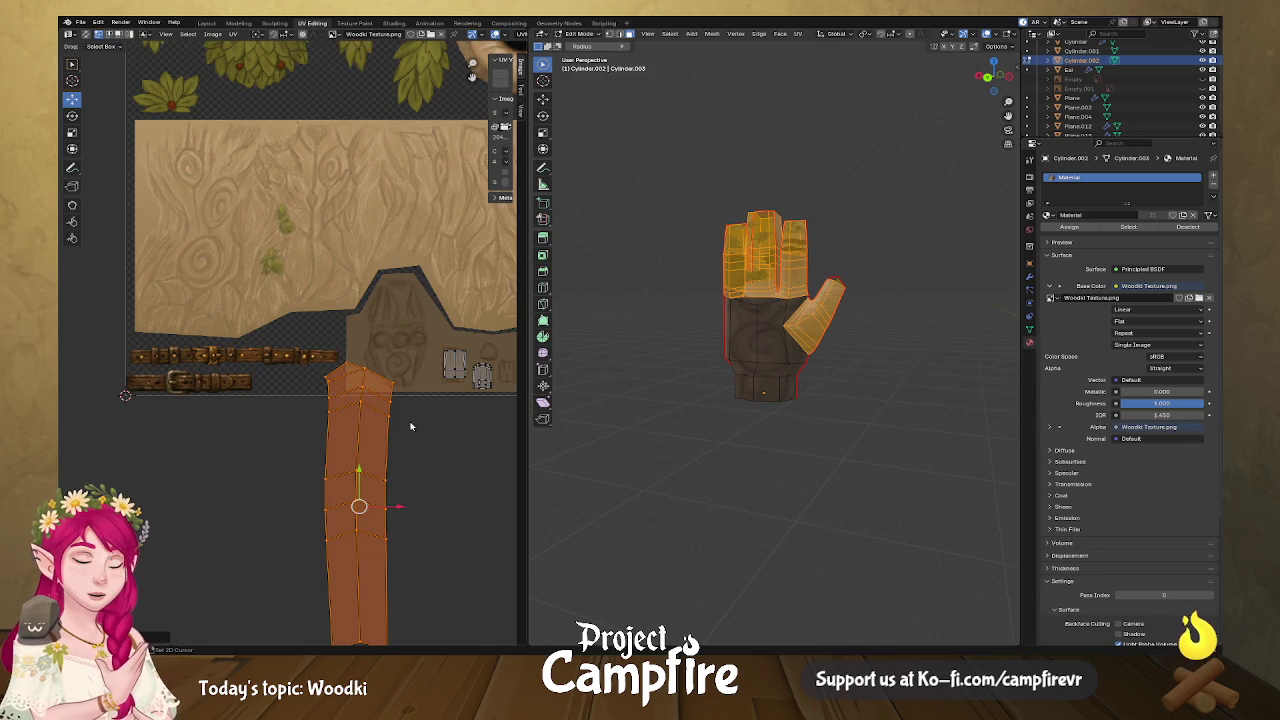
shift+scroll(352, 469, down, 5)
Align the middle strip's lower cross edge loops horizontally.
click(344, 546)
right_click(344, 546)
alt+click(341, 437)
right_click(352, 547)
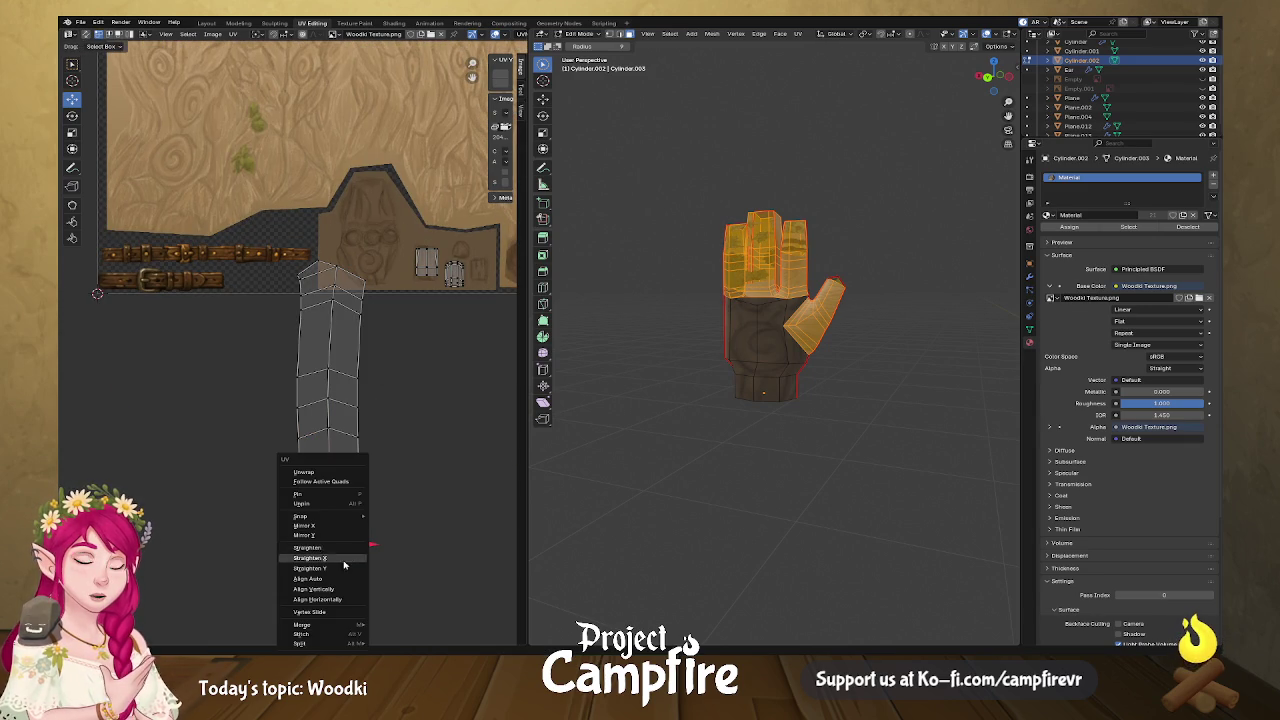
click(352, 600)
alt+click(331, 434)
right_click(341, 435)
click(341, 434)
alt+click(342, 405)
right_click(342, 402)
click(342, 398)
Align the remaining upper edge loops horizontally up to the strip's top.
alt+click(343, 374)
right_click(345, 371)
click(348, 368)
alt+click(347, 318)
right_click(347, 316)
click(349, 302)
alt+click(350, 296)
right_click(350, 296)
click(350, 296)
alt+click(355, 283)
right_click(354, 284)
click(354, 284)
Align the strip's bottom faces horizontally and slide them up the strip.
drag(413, 581, 267, 421)
right_click(338, 455)
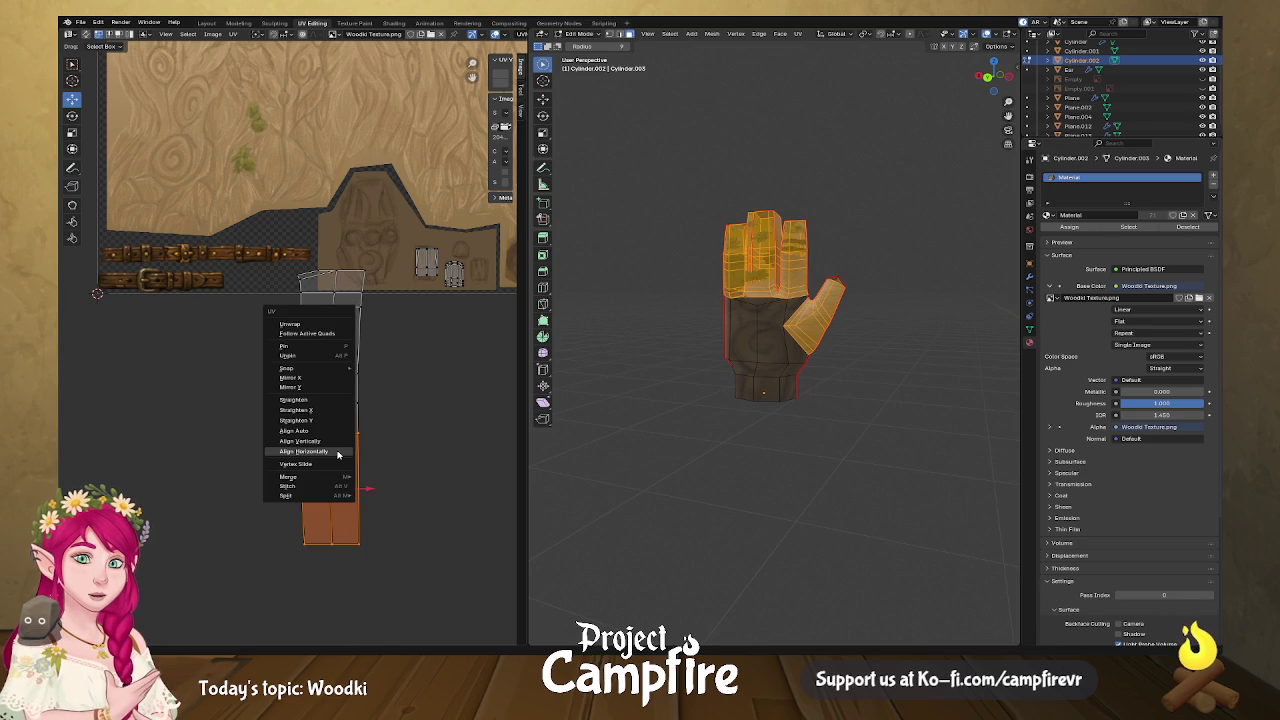
click(325, 395)
key(s)
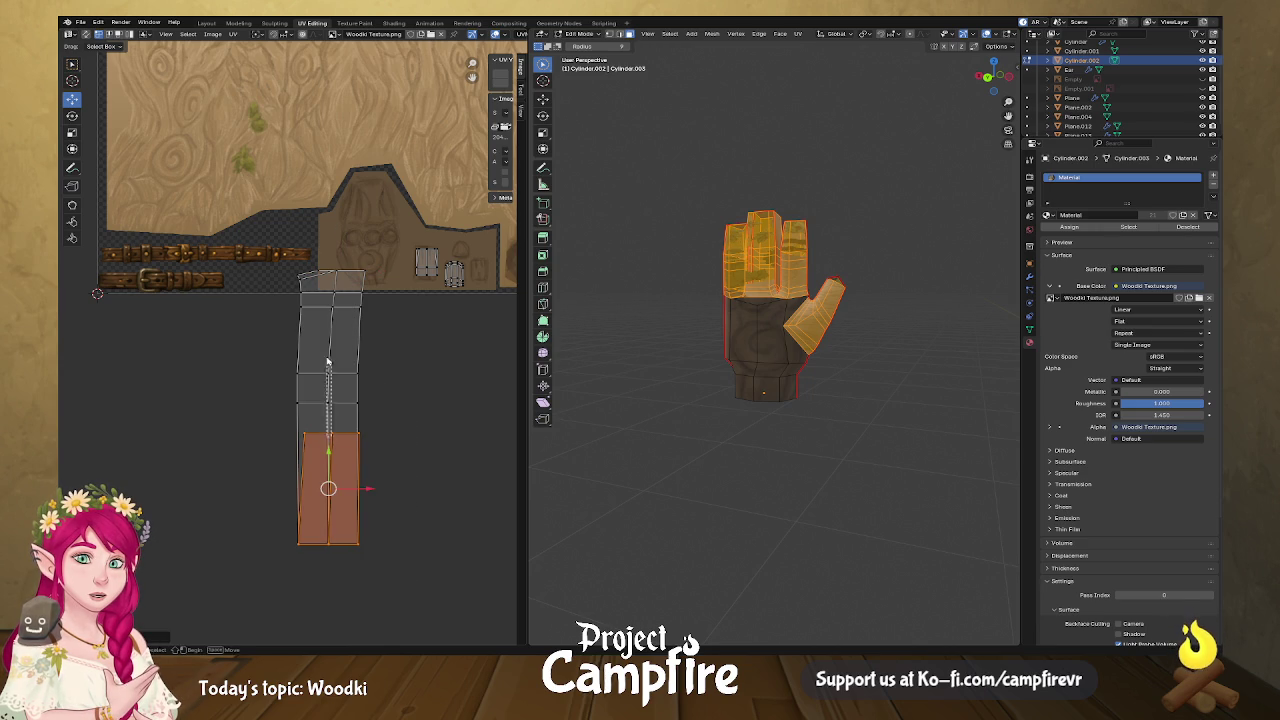
click(335, 410)
click(344, 449)
drag(281, 421, 400, 550)
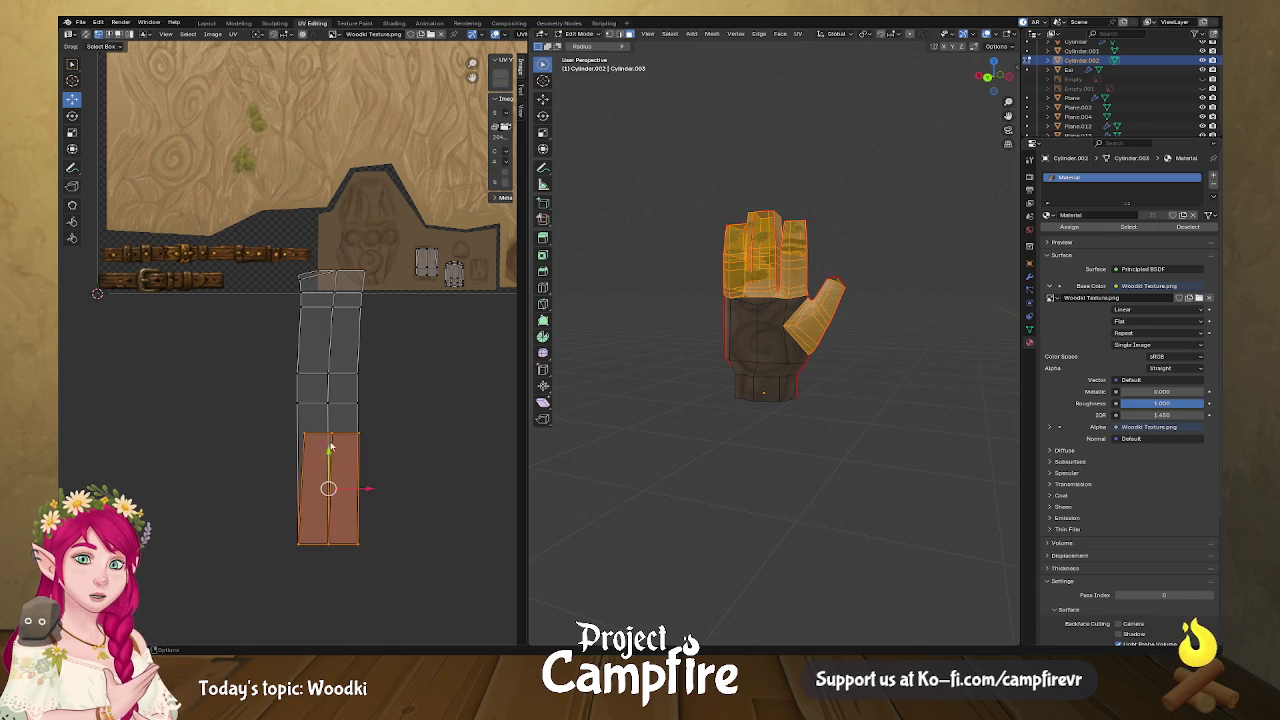
mouse_move(328, 453)
mouse_down()
mouse_move(330, 270)
mouse_move(403, 450)
mouse_up()
Shrink the whole strip and move it onto the wood texture.
key(s)
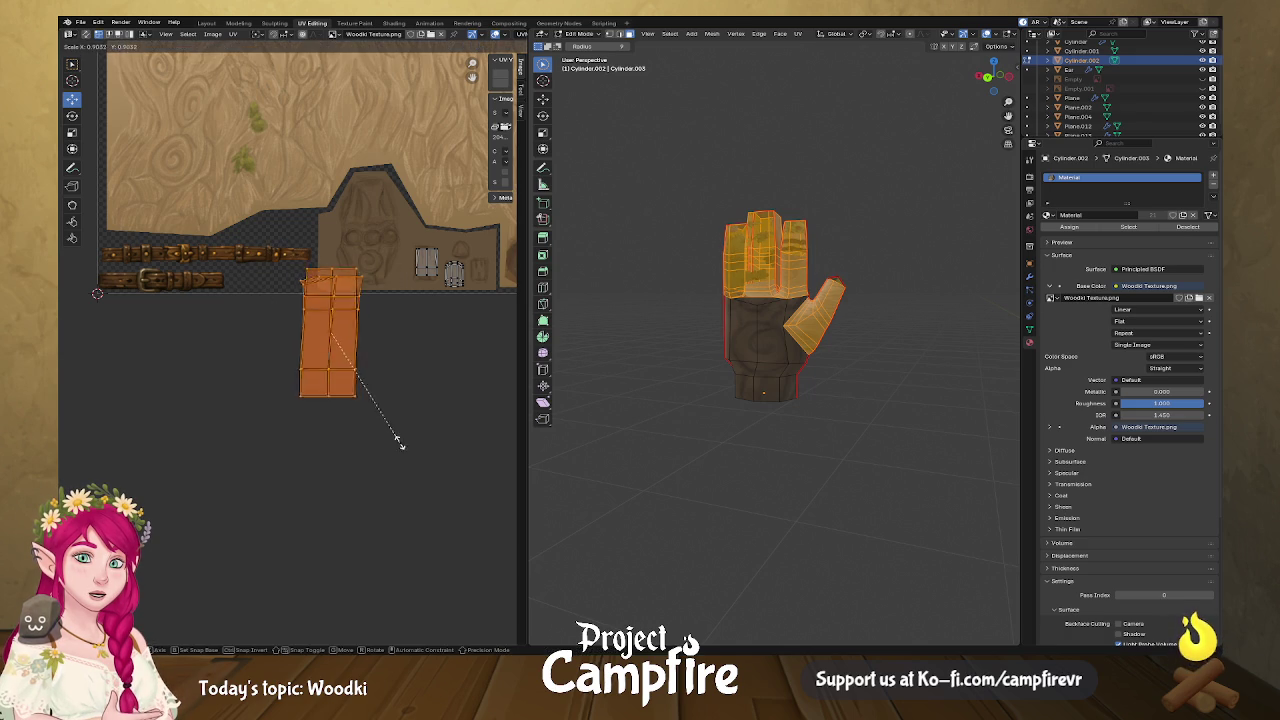
click(331, 332)
drag(331, 332, 486, 268)
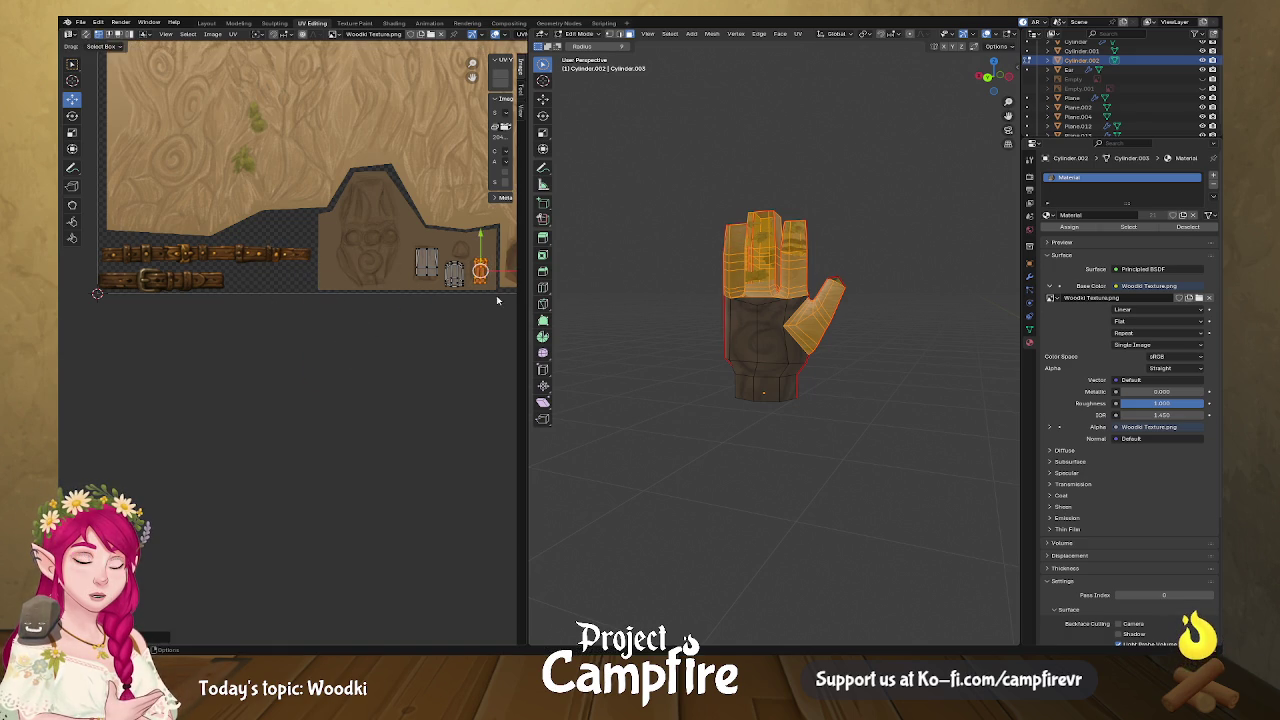
scroll(505, 340, down, 2)
scroll(263, 321, down, 2)
scroll(257, 391, up, 2)
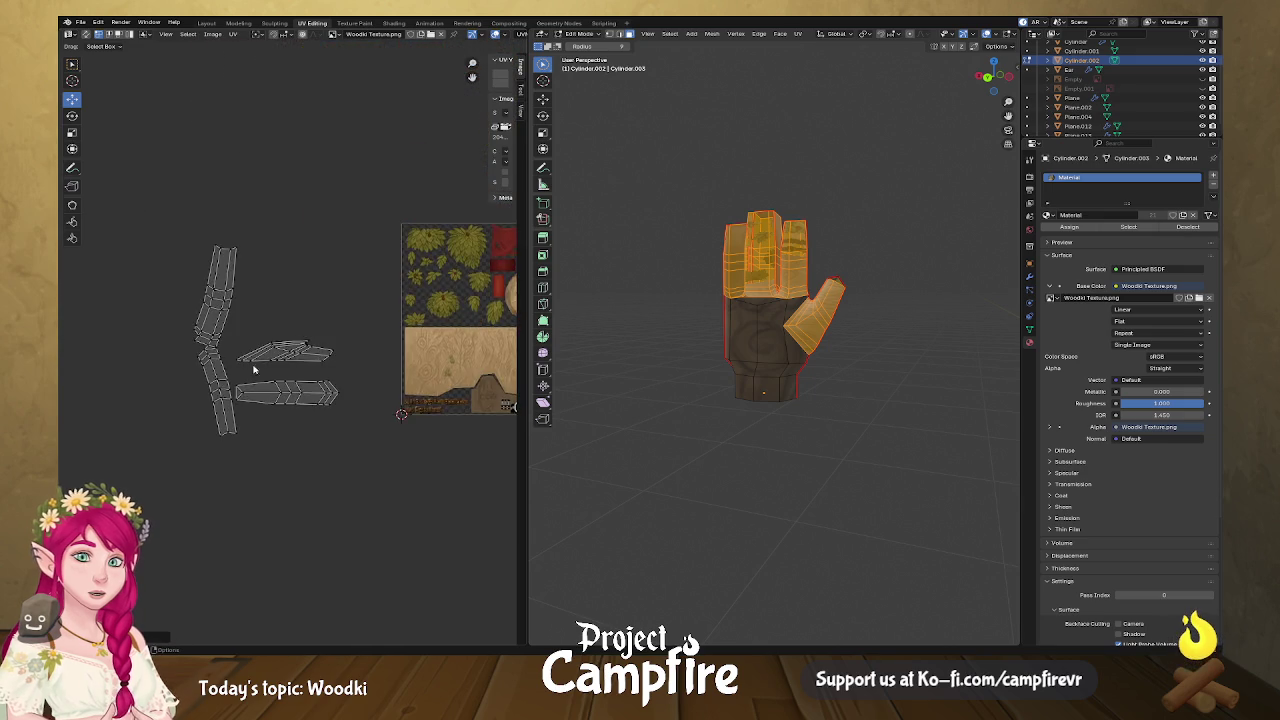
Move the lower finger island away from the others and rotate it 90°.
scroll(257, 391, up, 1)
scroll(257, 391, up, 2)
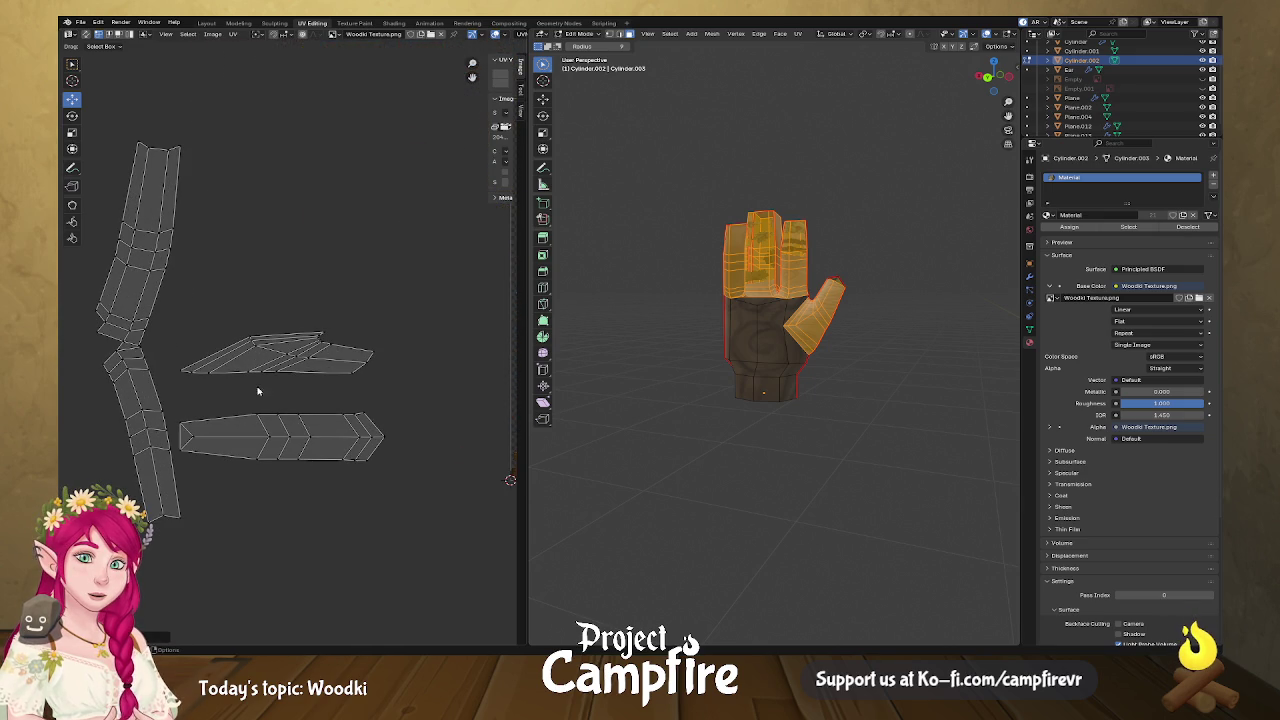
click(296, 428)
mouse_move(296, 428)
mouse_down()
mouse_move(361, 498)
mouse_move(424, 506)
mouse_up()
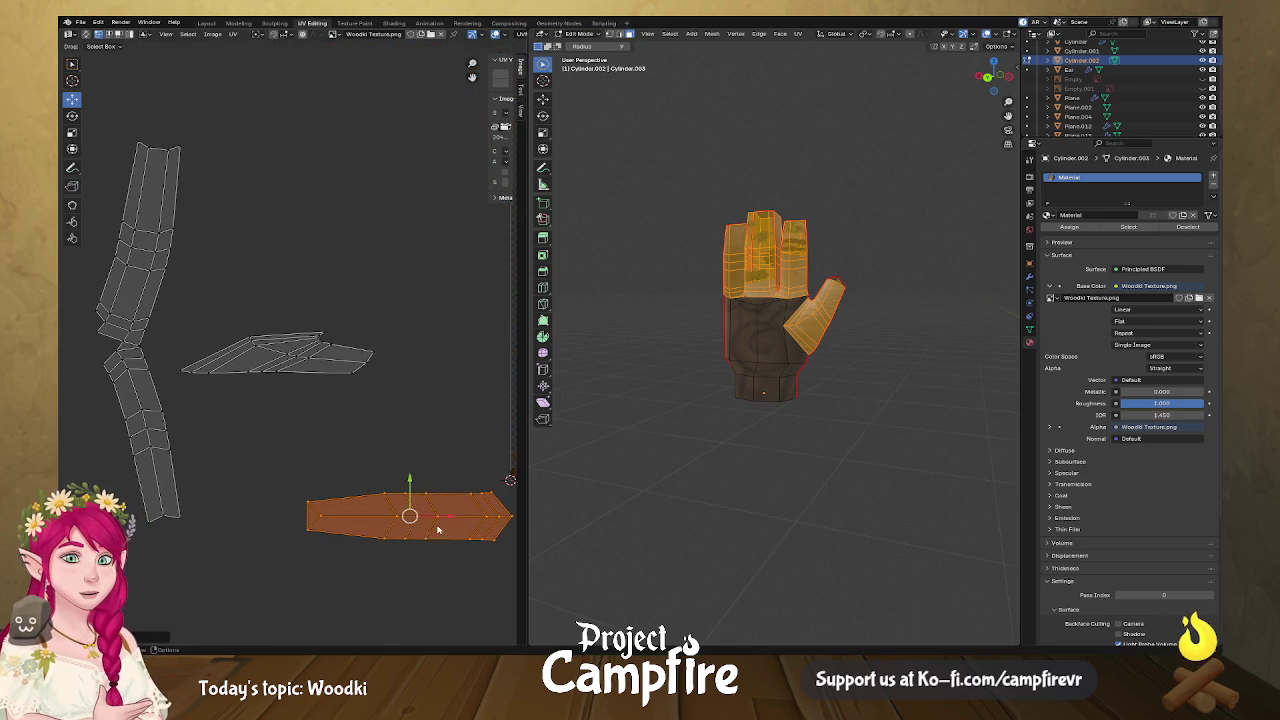
middle_drag(299, 436, 165, 340)
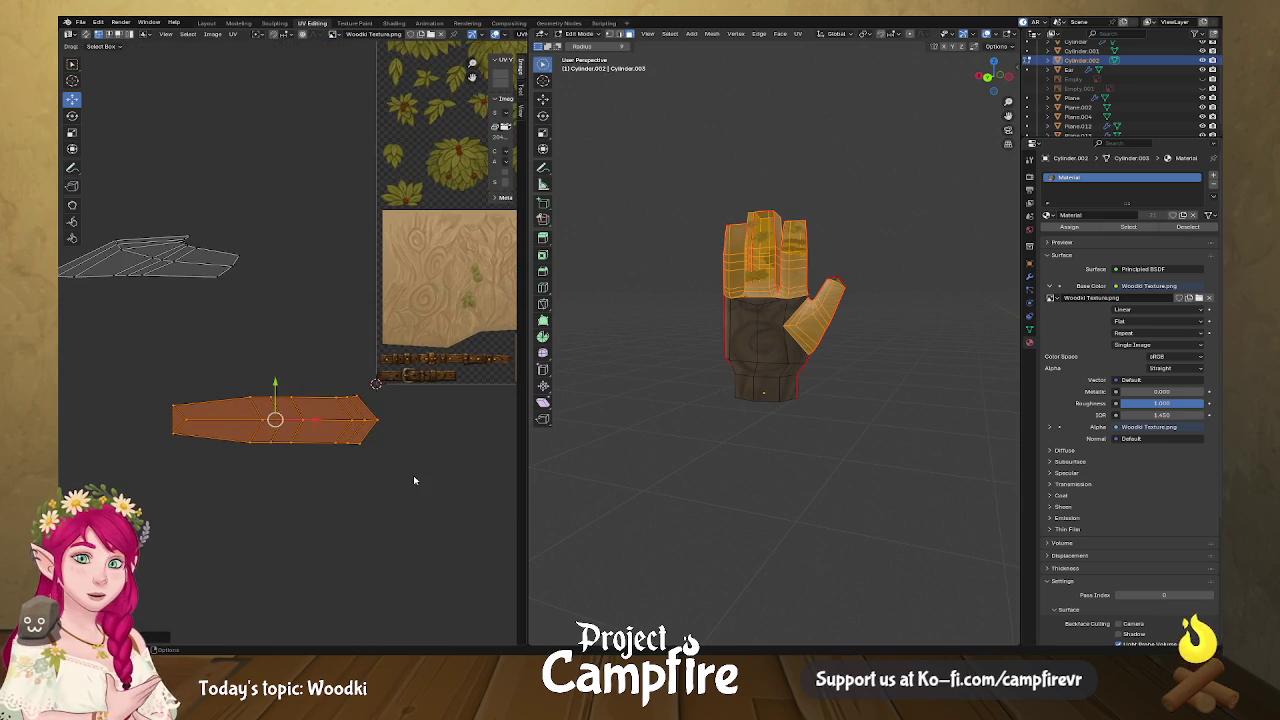
text(r)
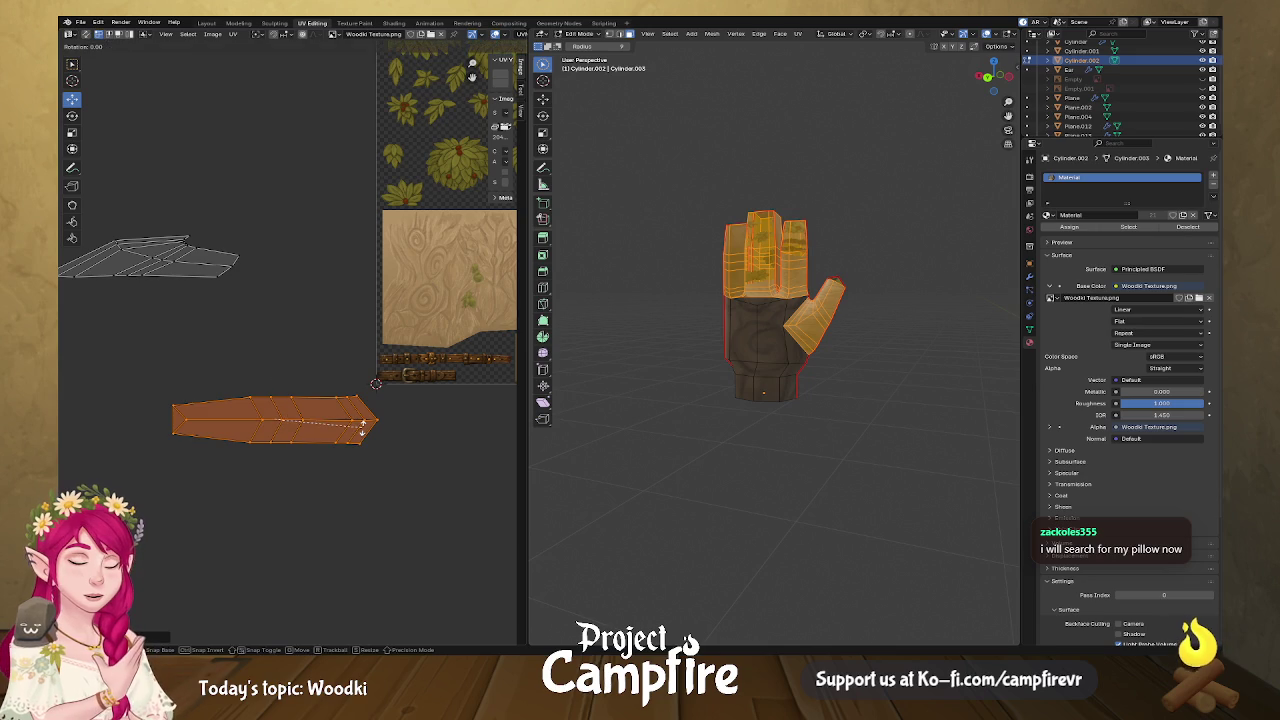
text(90)
key(Return)
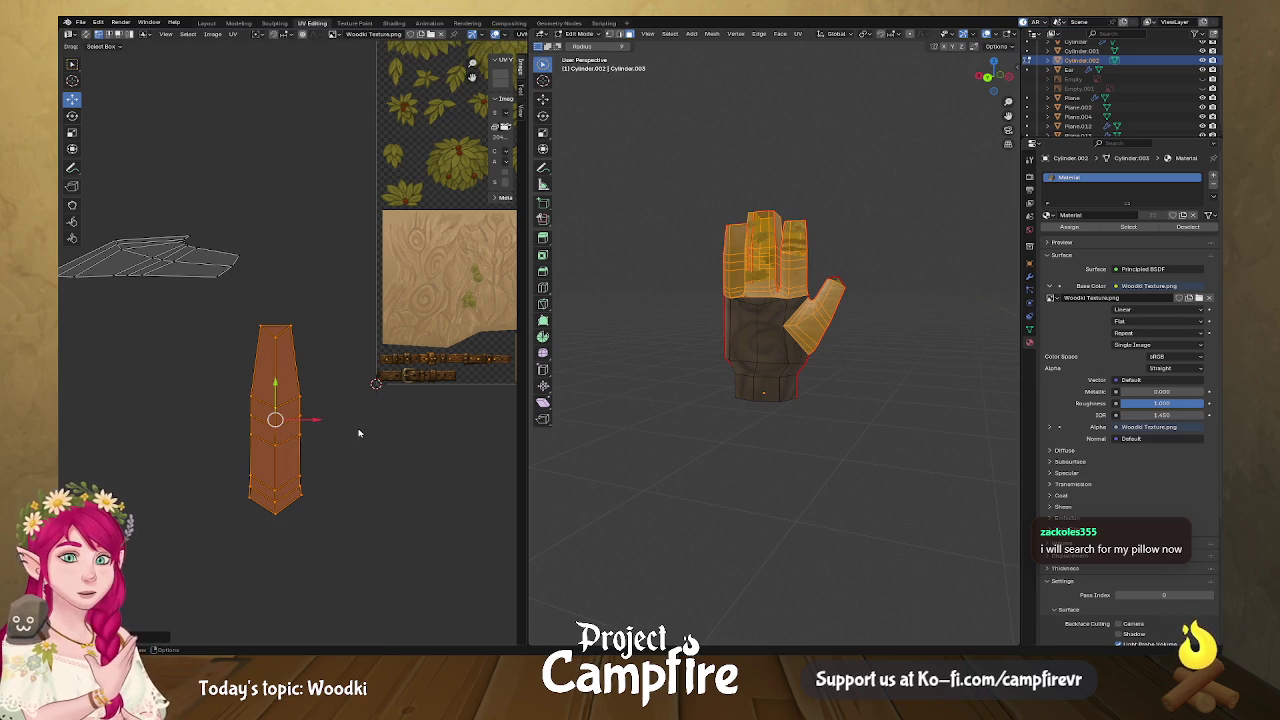
Align the island's bottom edge horizontally.
click(281, 508)
right_click(287, 509)
key(Escape)
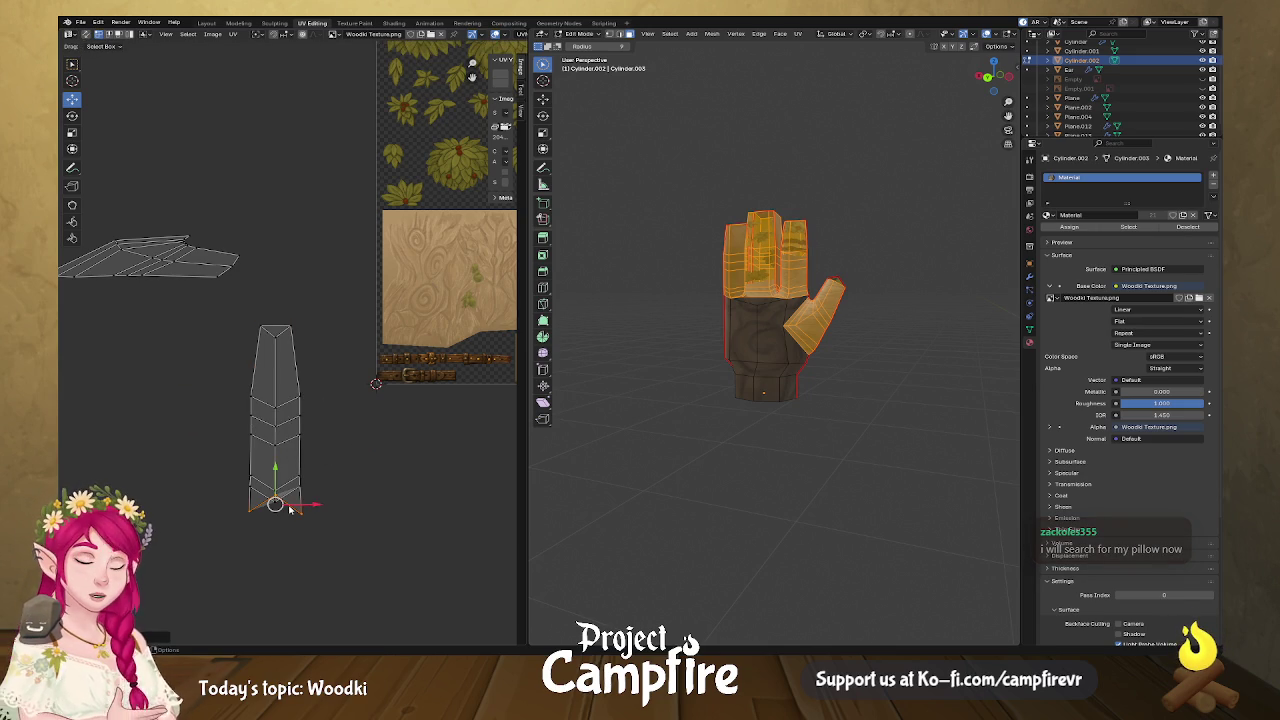
ctrl+click(290, 510)
right_click(296, 501)
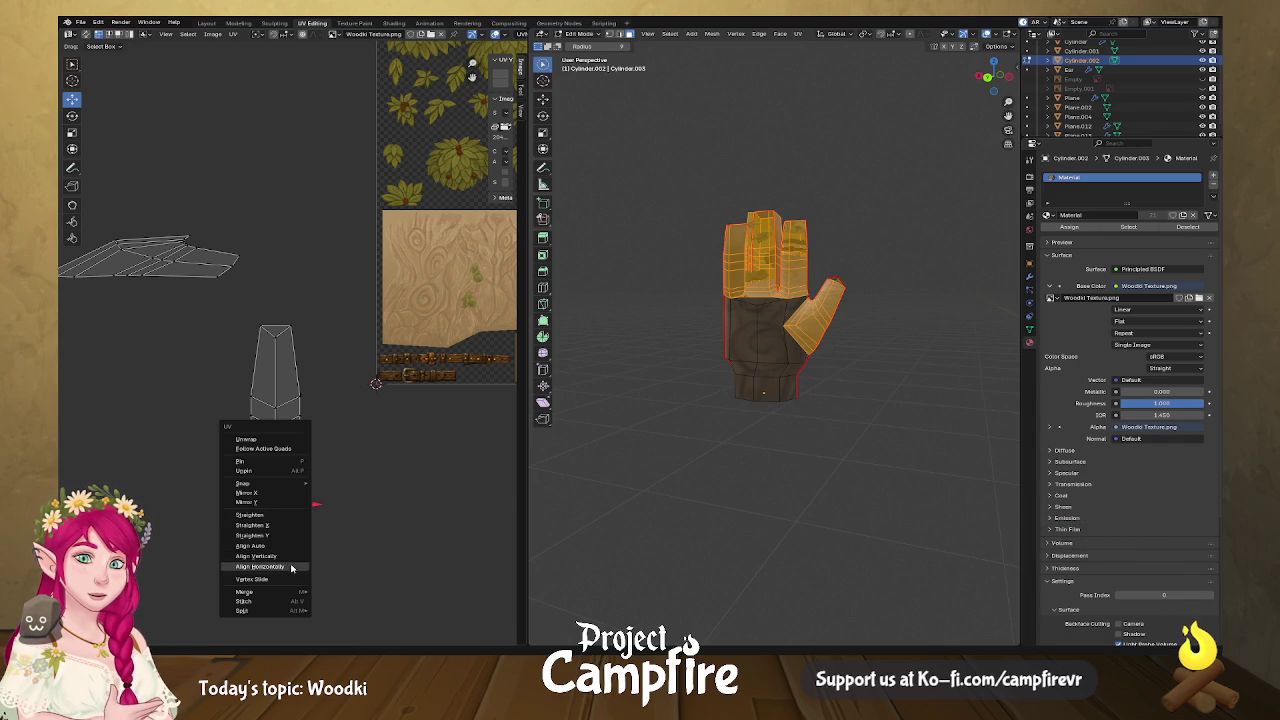
click(289, 566)
Flatten the island's chevron edges up to the V-shaped edge near the top.
click(293, 487)
right_click(290, 443)
click(290, 443)
click(285, 437)
right_click(288, 427)
click(288, 427)
click(286, 402)
click(283, 333)
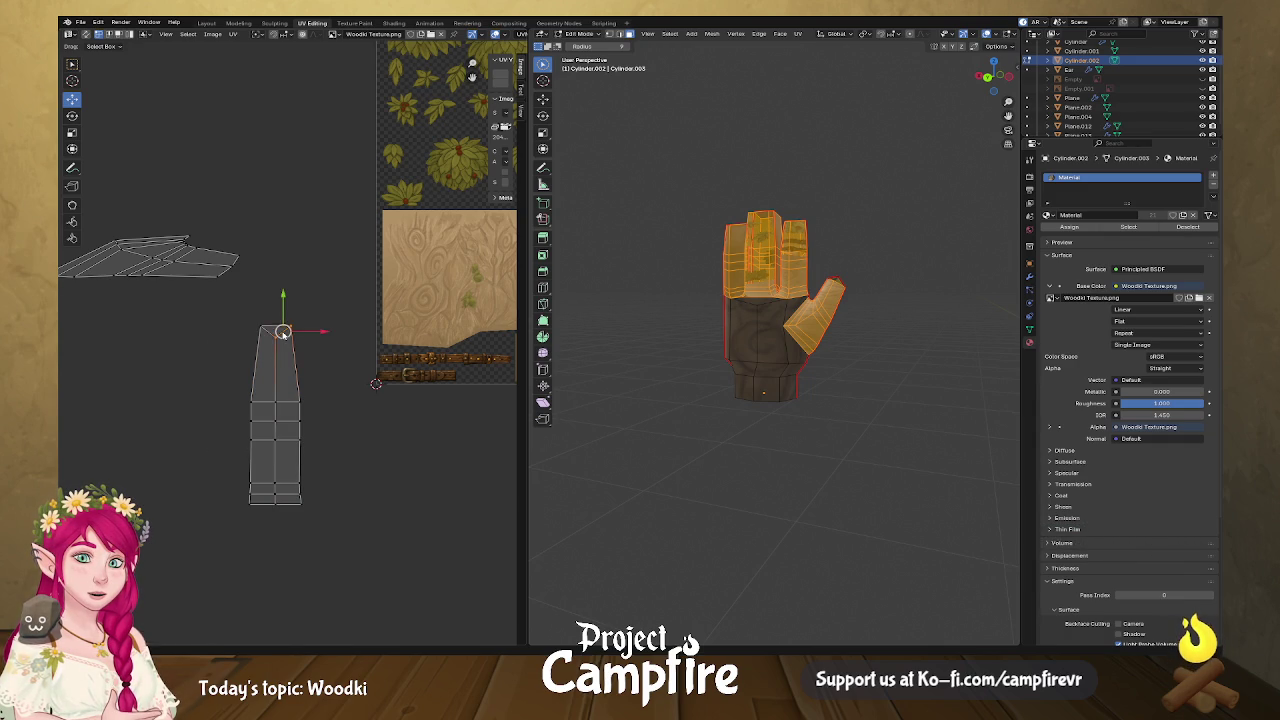
right_click(268, 331)
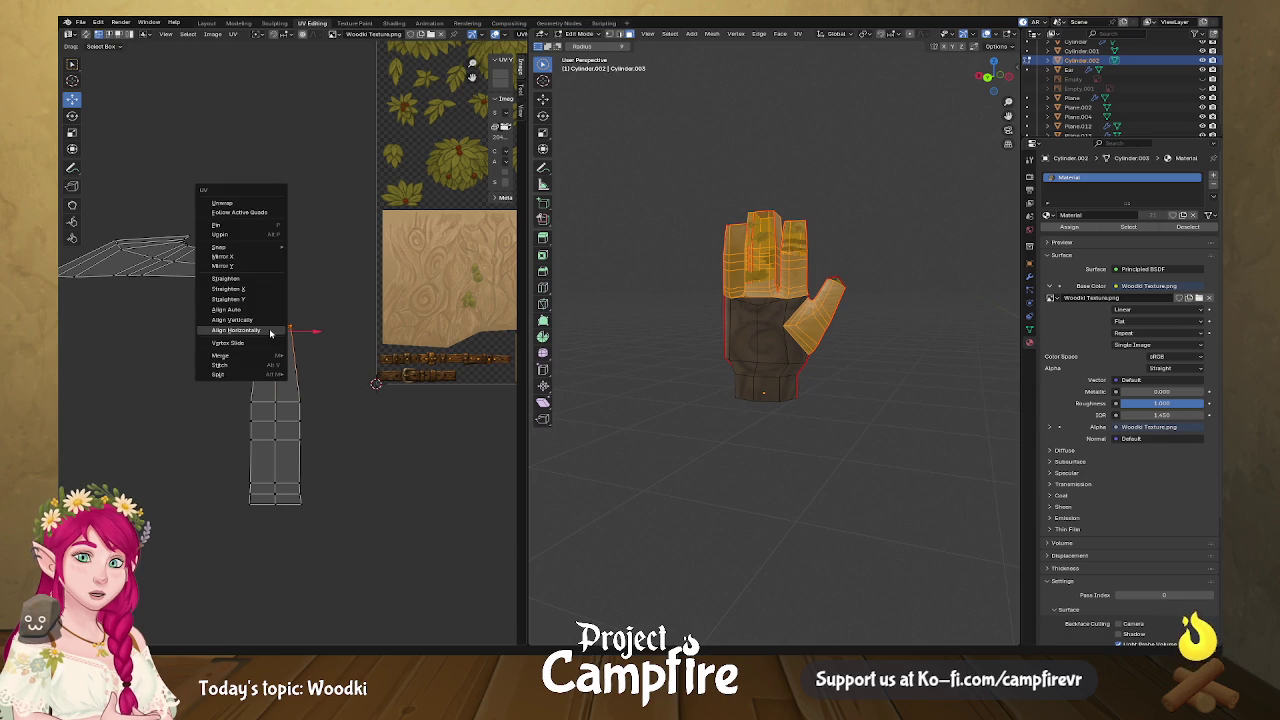
Flip the island's bottom face vertically and move it to the top.
mouse_move(231, 323)
mouse_down()
mouse_move(320, 523)
mouse_move(229, 457)
mouse_up()
click(326, 503)
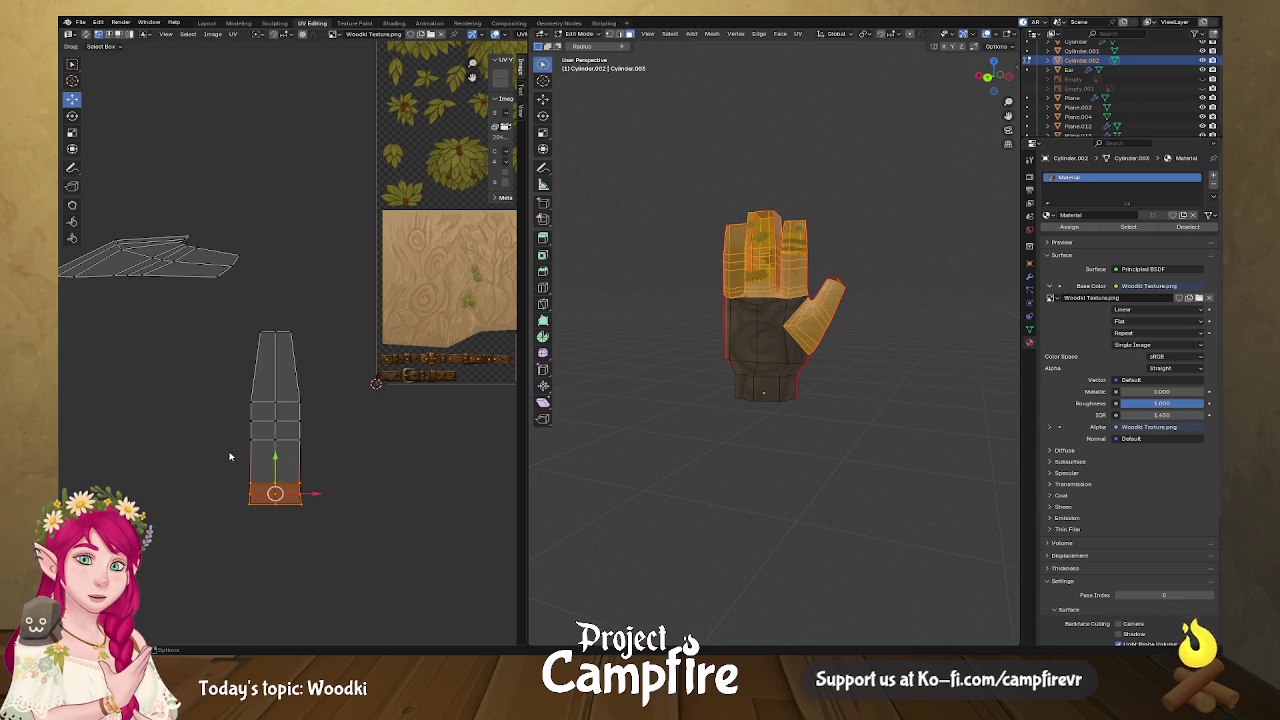
right_click(283, 479)
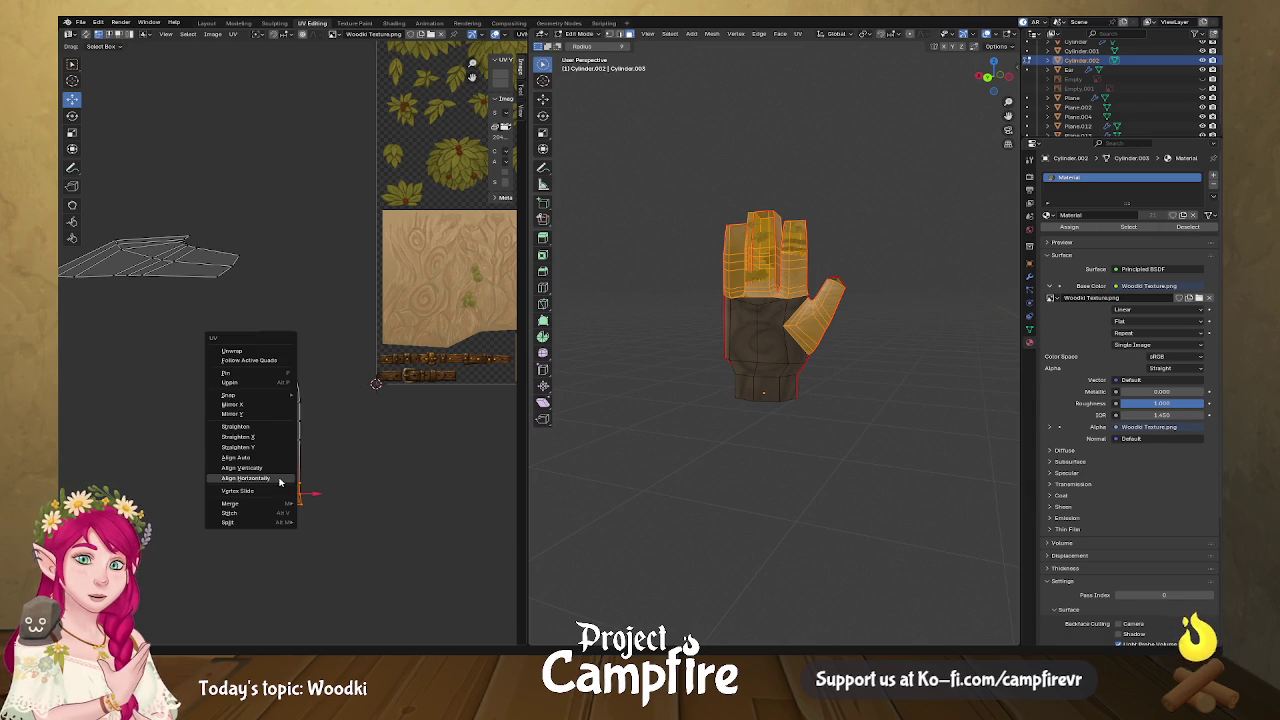
click(276, 418)
key(g)
click(254, 316)
Mirror the whole island vertically, move it onto the texture, and shrink it.
drag(236, 316, 322, 436)
key(g)
click(452, 467)
right_click(452, 467)
click(452, 467)
middle_drag(70, 455, 363, 452)
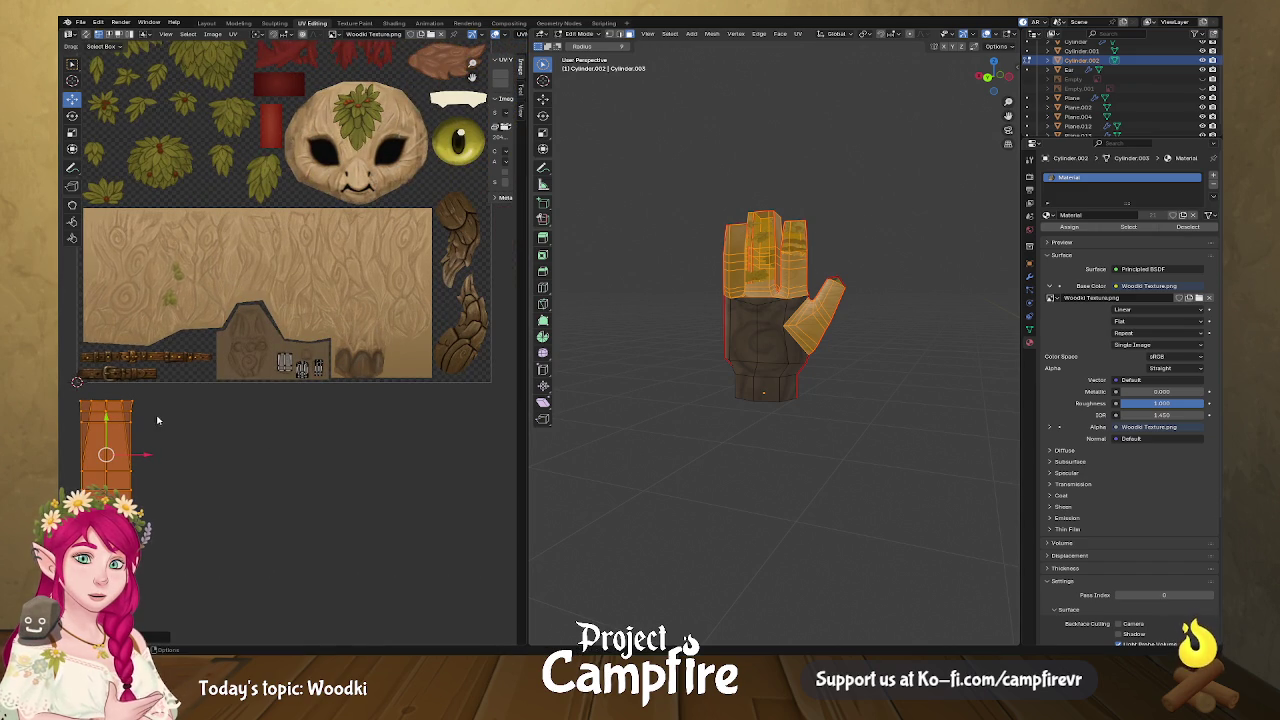
key(g)
key(s)
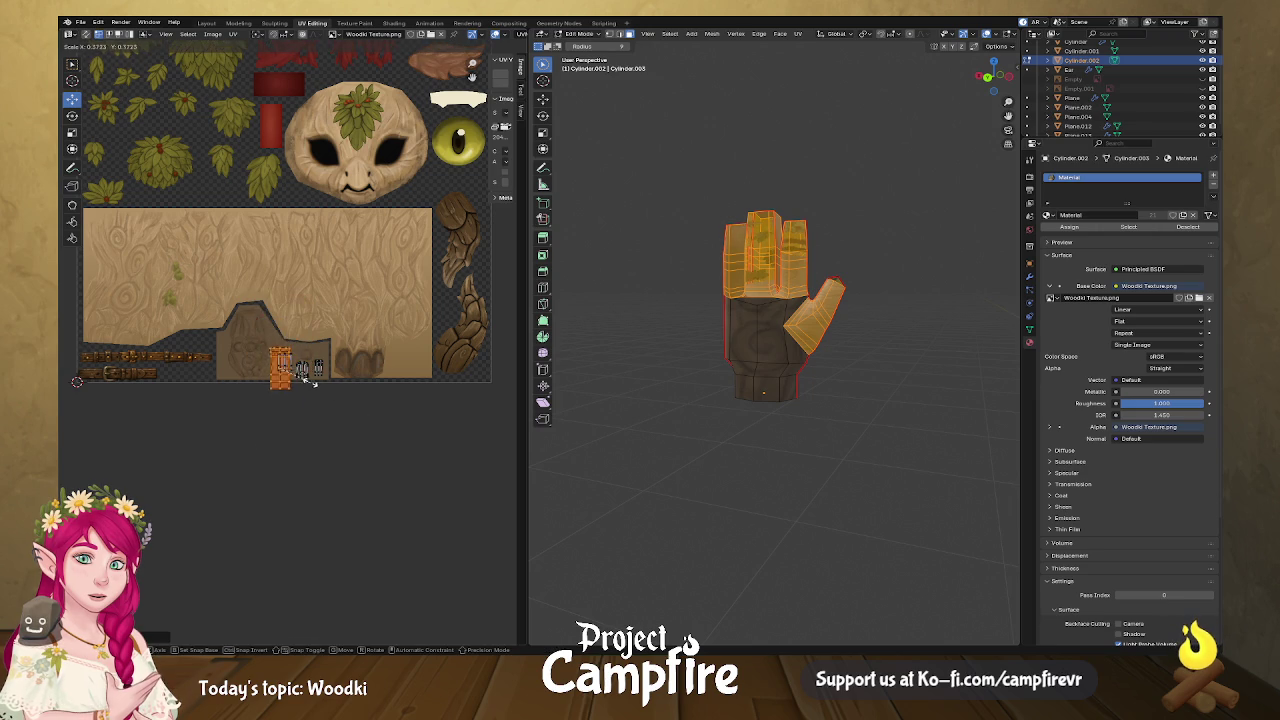
click(299, 370)
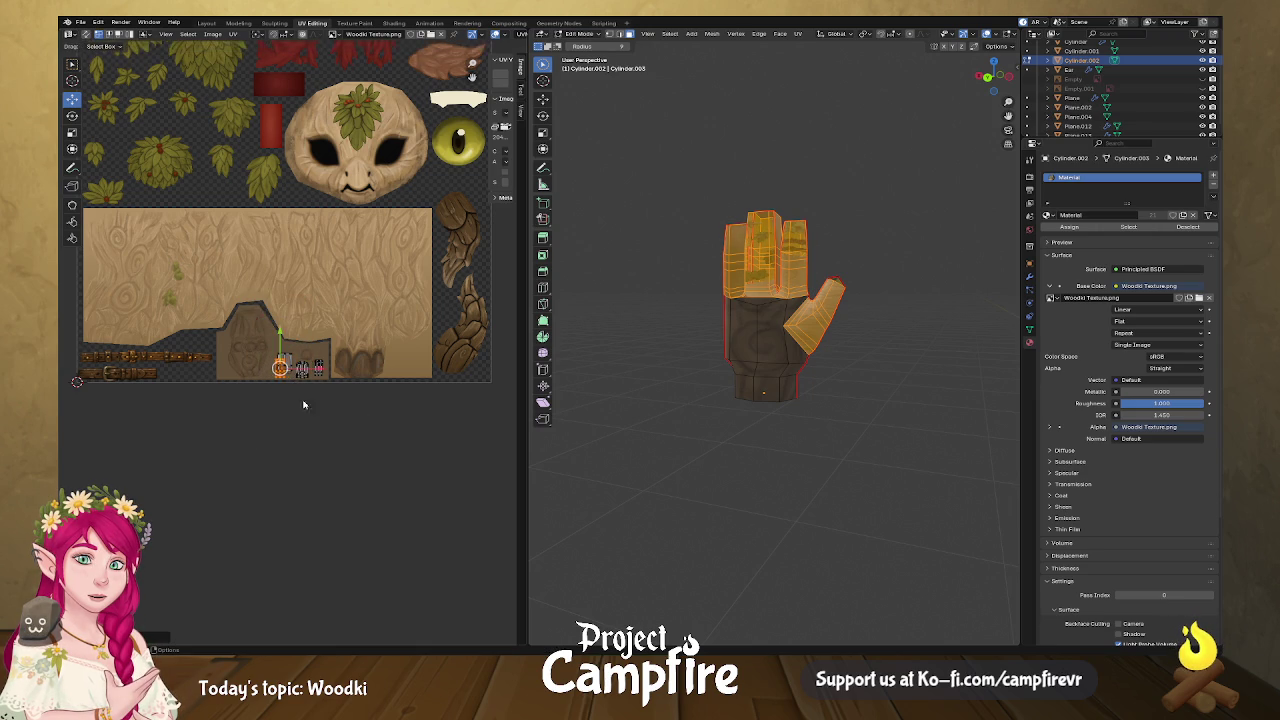
Place the small island on the wood beside the first finger block.
scroll(316, 413, up, 4)
key(g)
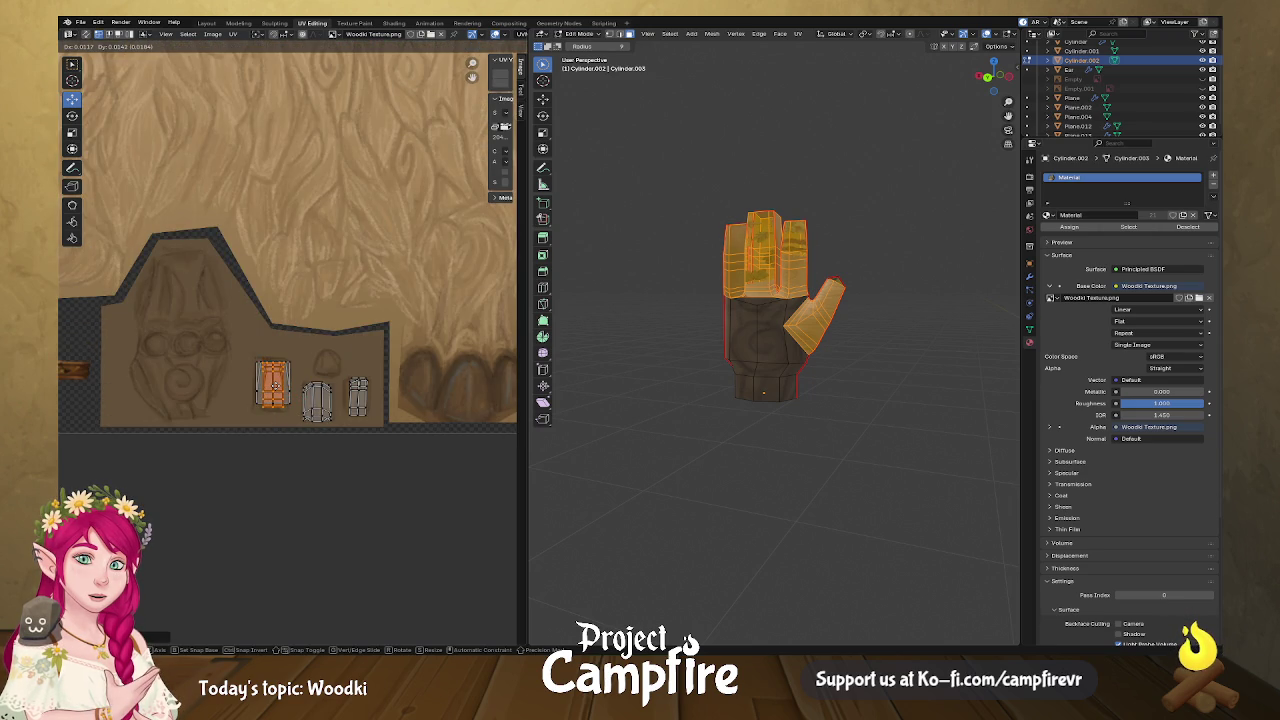
click(296, 412)
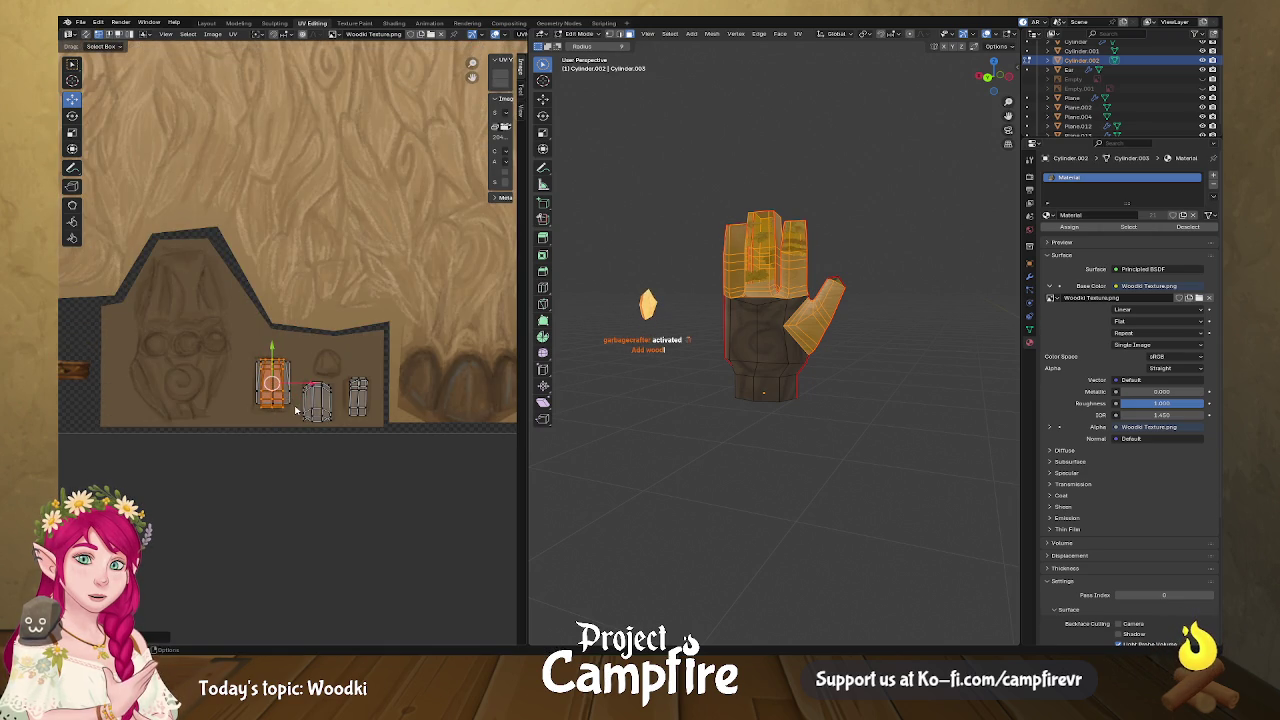
scroll(295, 425, up, 1)
scroll(295, 425, down, 4)
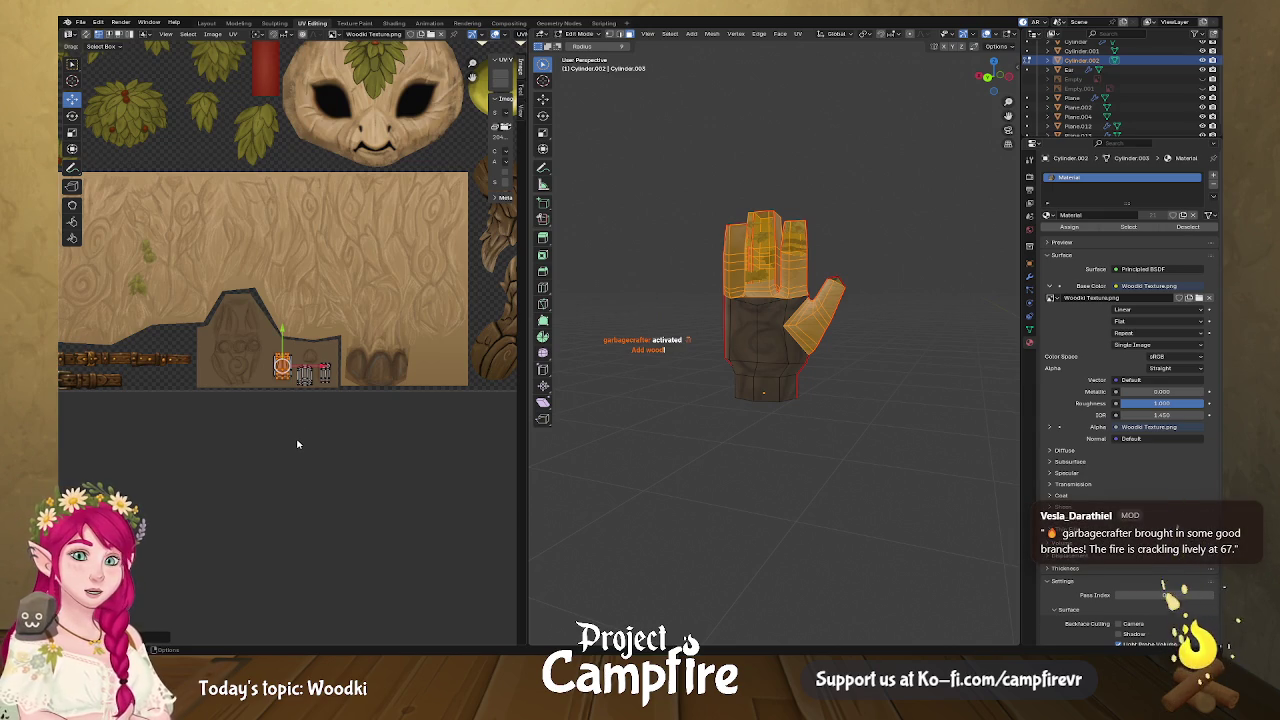
scroll(320, 452, down, 2)
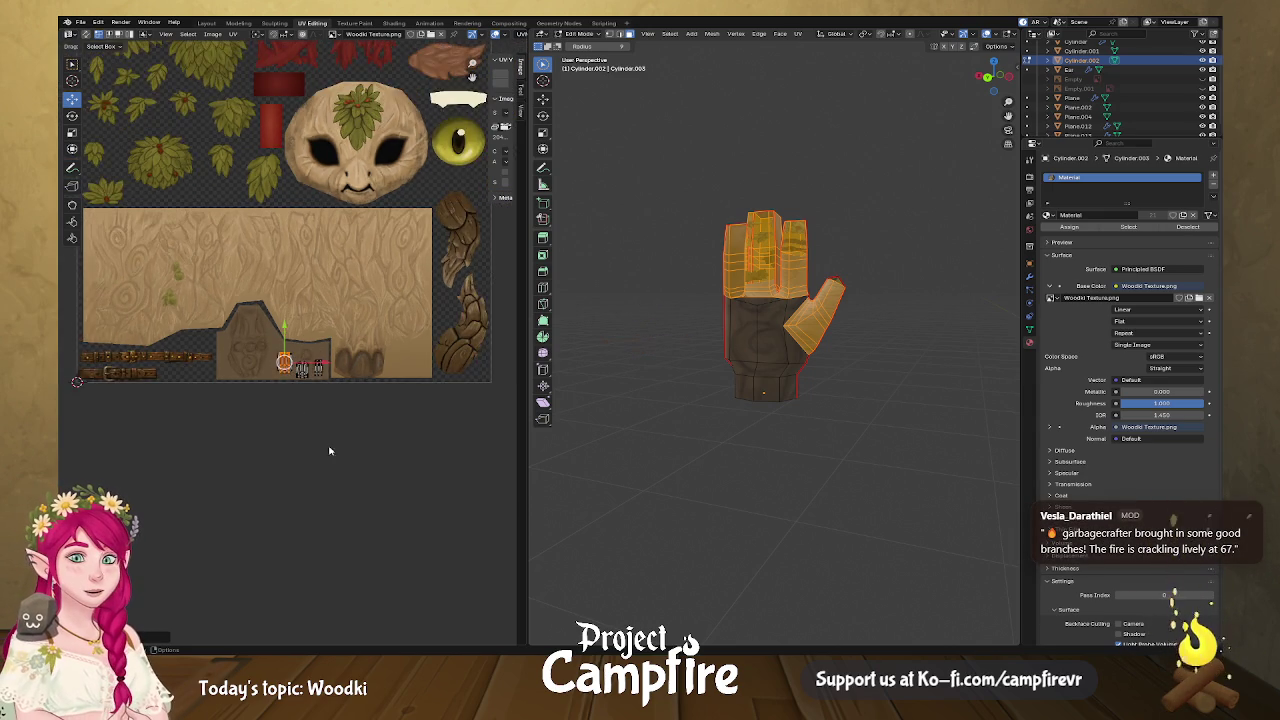
scroll(340, 432, down, 1)
key(KP_Decimal)
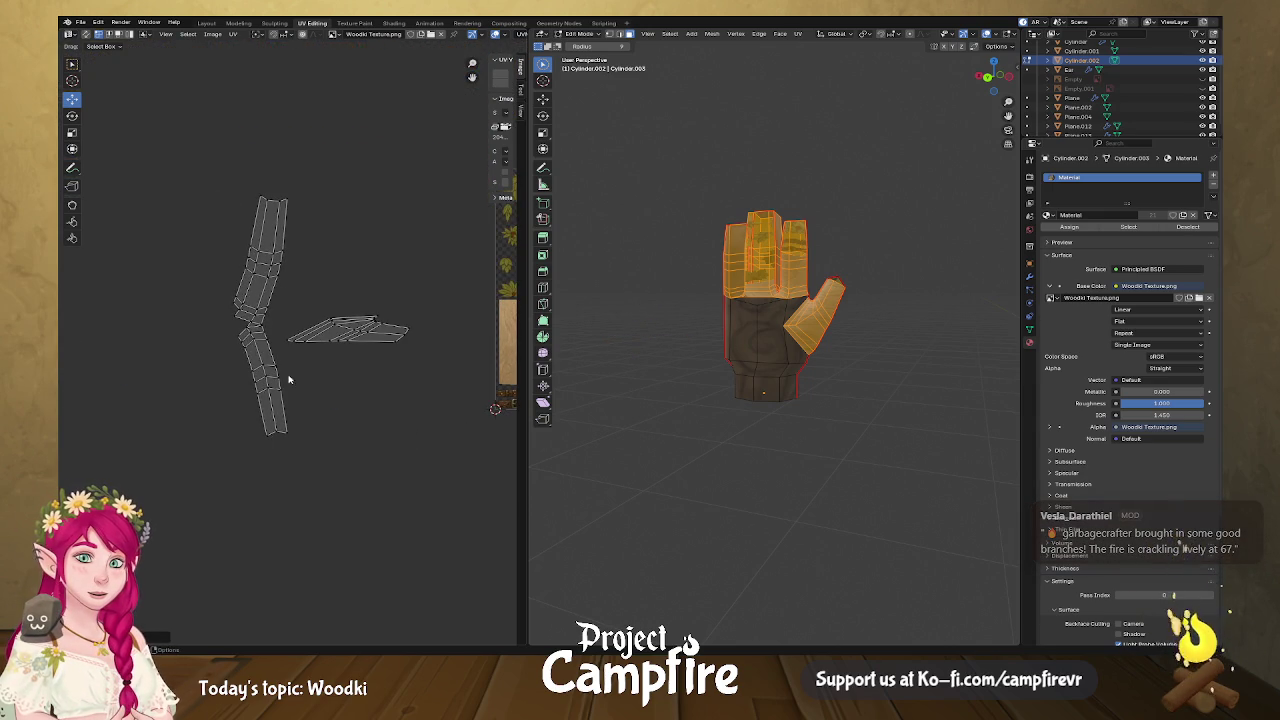
Select the lower finger's UV island and try a vertical flip, then undo it.
scroll(256, 340, up, 3)
drag(286, 530, 189, 377)
drag(176, 328, 288, 352)
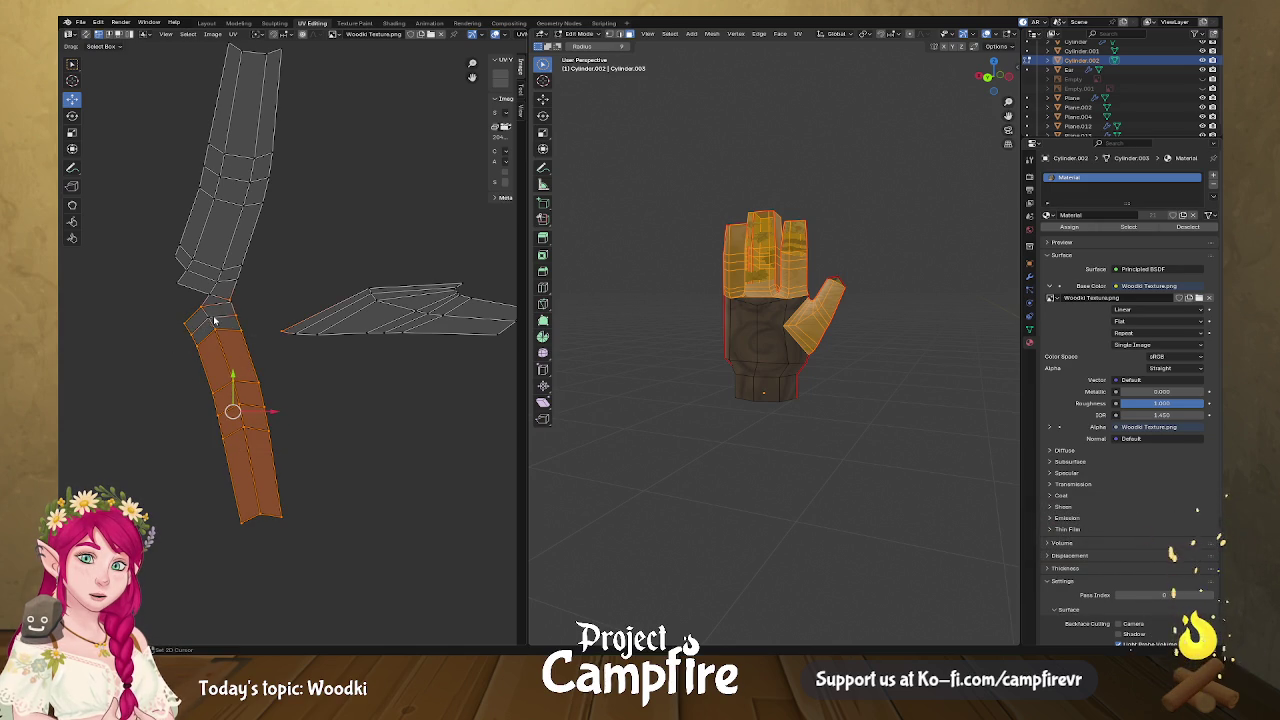
right_click(211, 321)
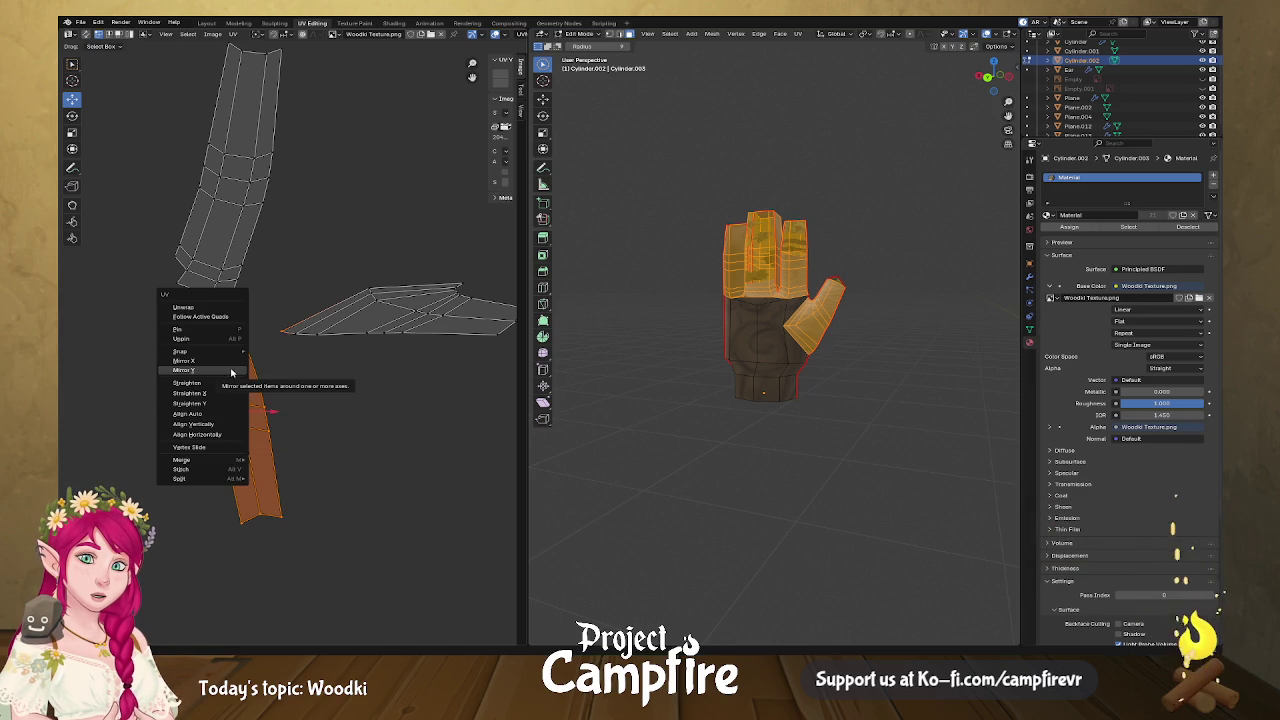
click(231, 371)
key(ctrl+z)
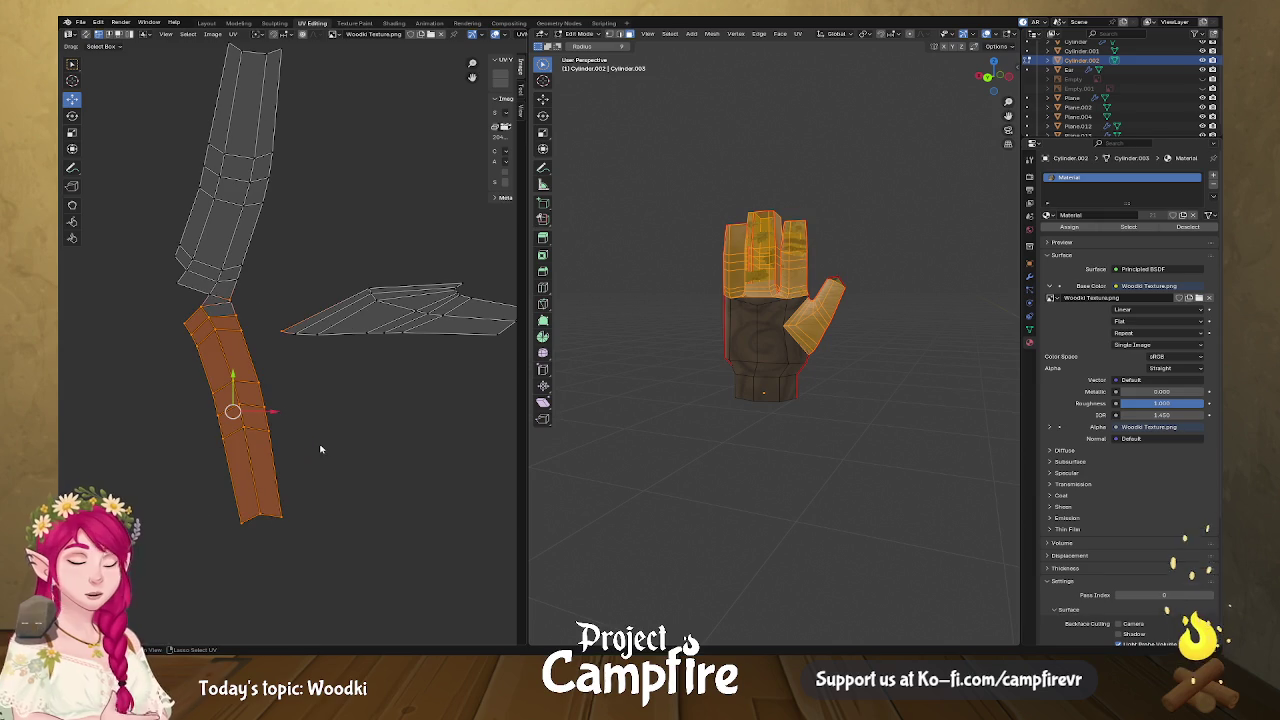
Flip the island vertically again and test moving it onto the grey strip, undoing the move.
right_click(273, 426)
click(245, 368)
drag(238, 399, 233, 163)
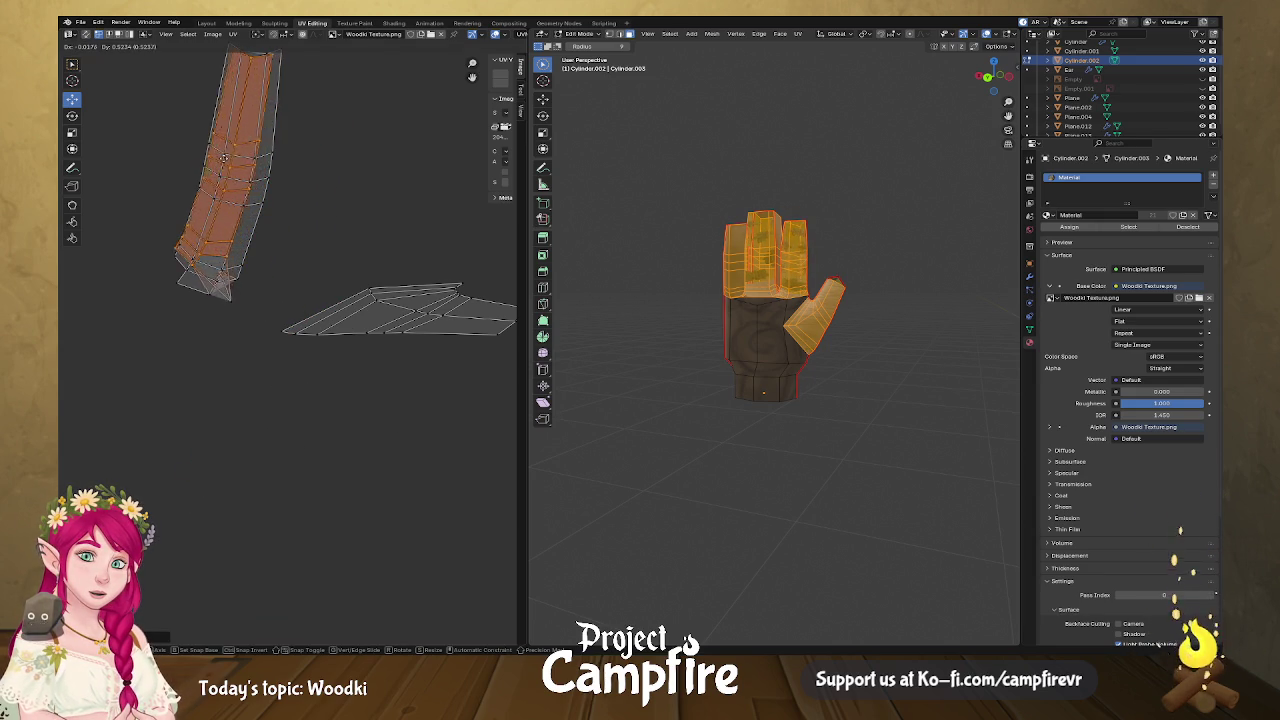
drag(234, 163, 239, 372)
key(ctrl+z)
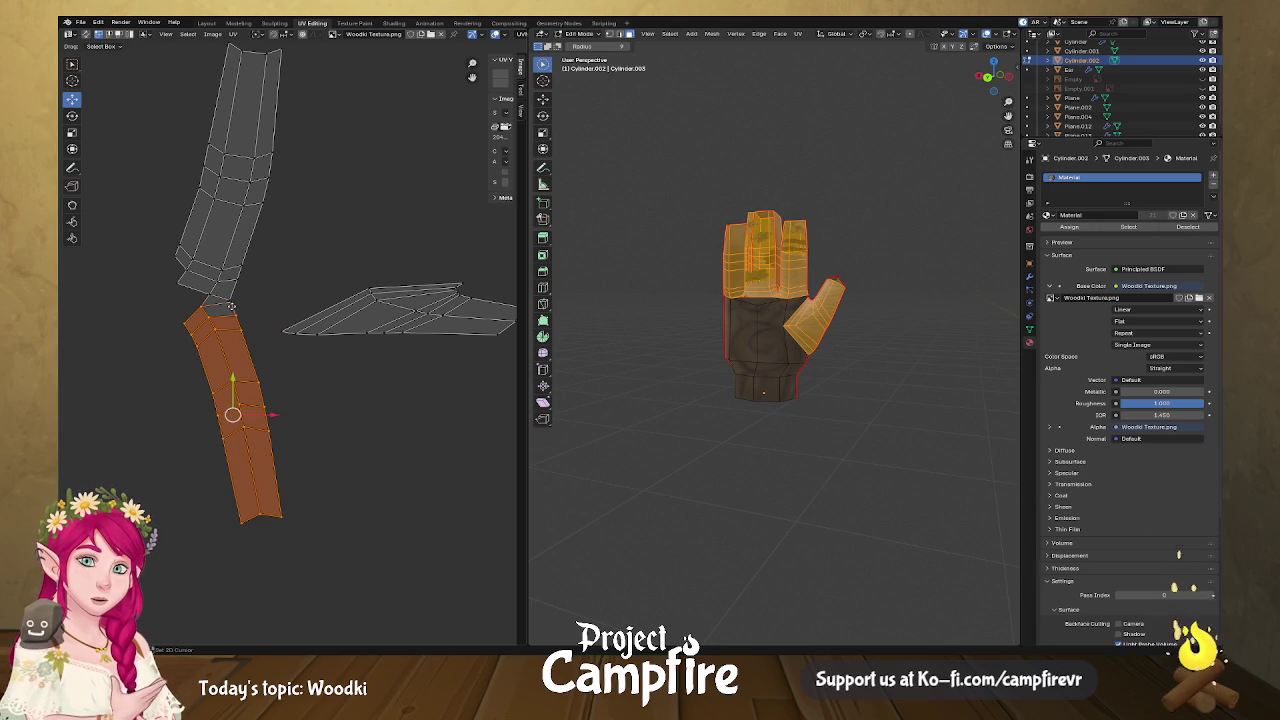
Mirror the island along Y, lay it over the grey finger strip, and select its upper part.
key(u)
click(240, 356)
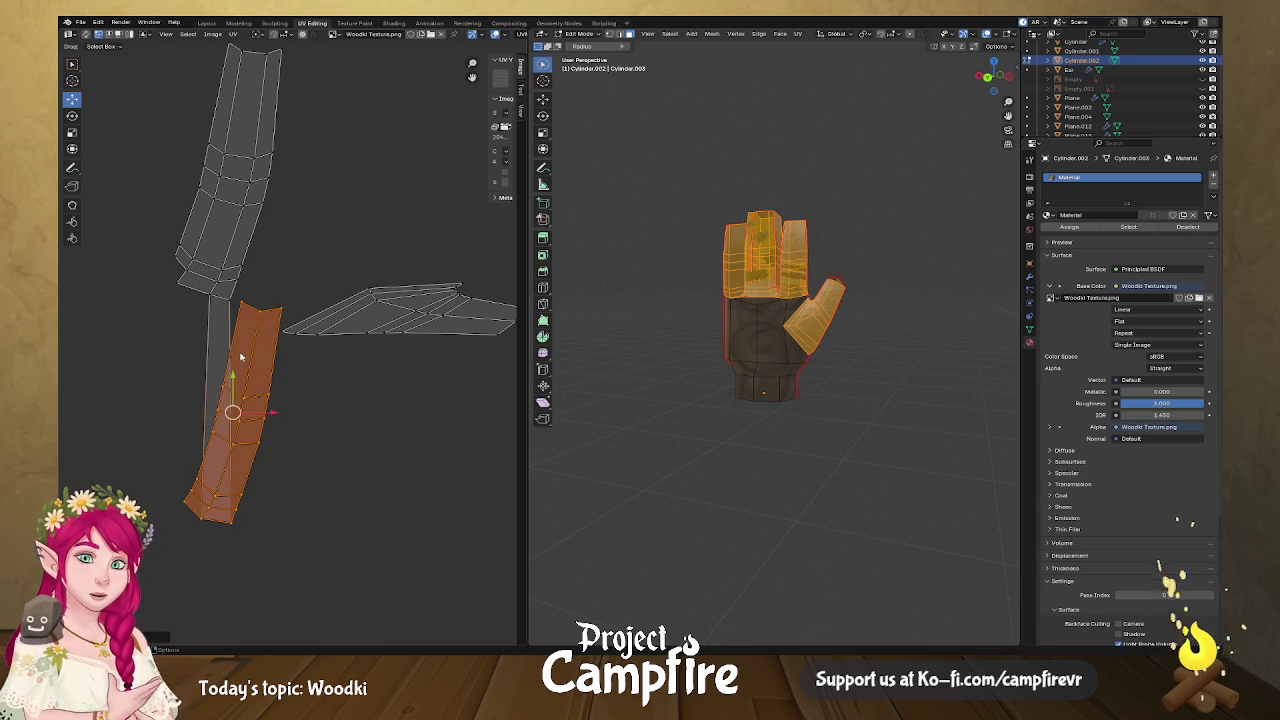
drag(233, 413, 228, 158)
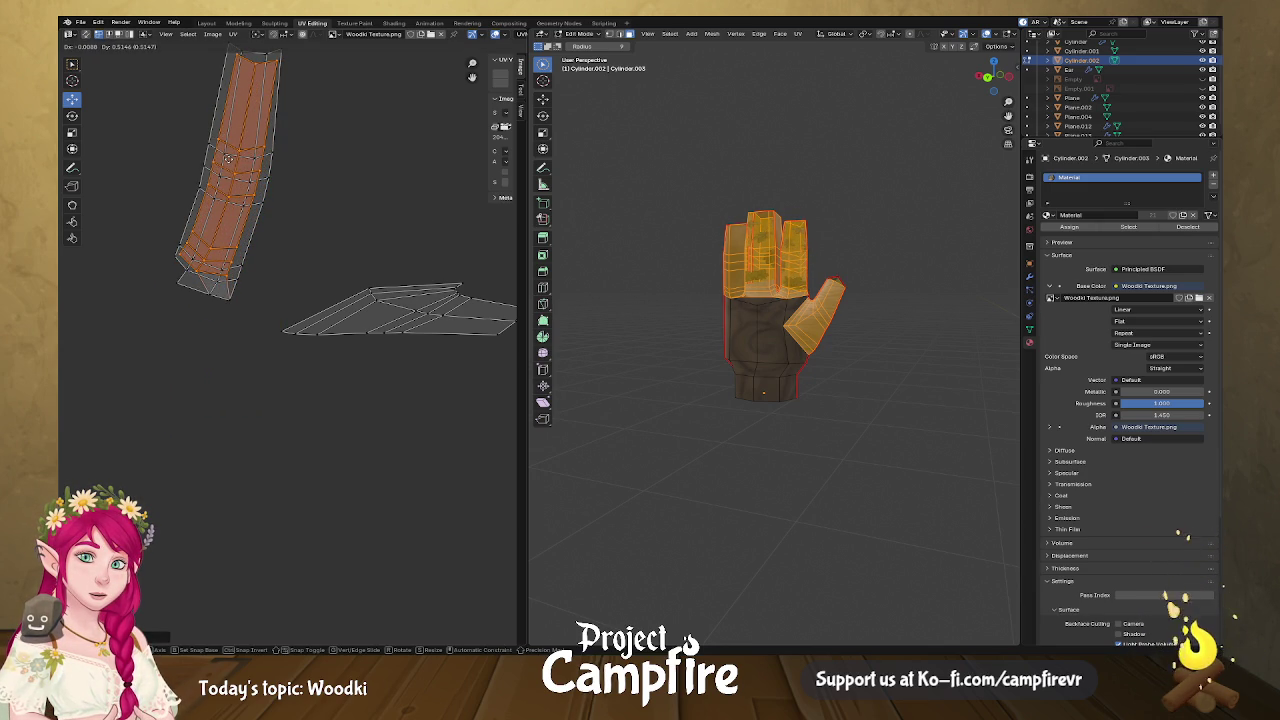
middle_drag(306, 182, 309, 359)
drag(203, 214, 335, 371)
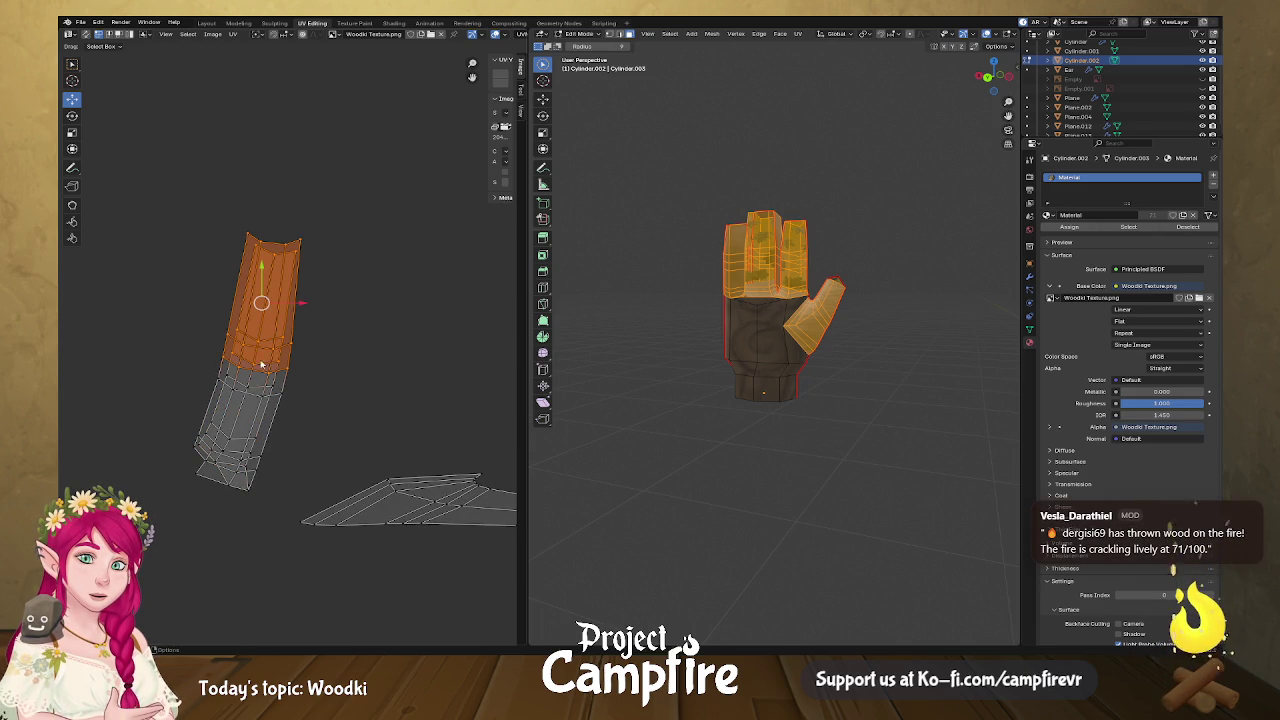
Mirror the selected upper part of the island, move it down and rotate it more upright.
right_click(264, 366)
click(300, 368)
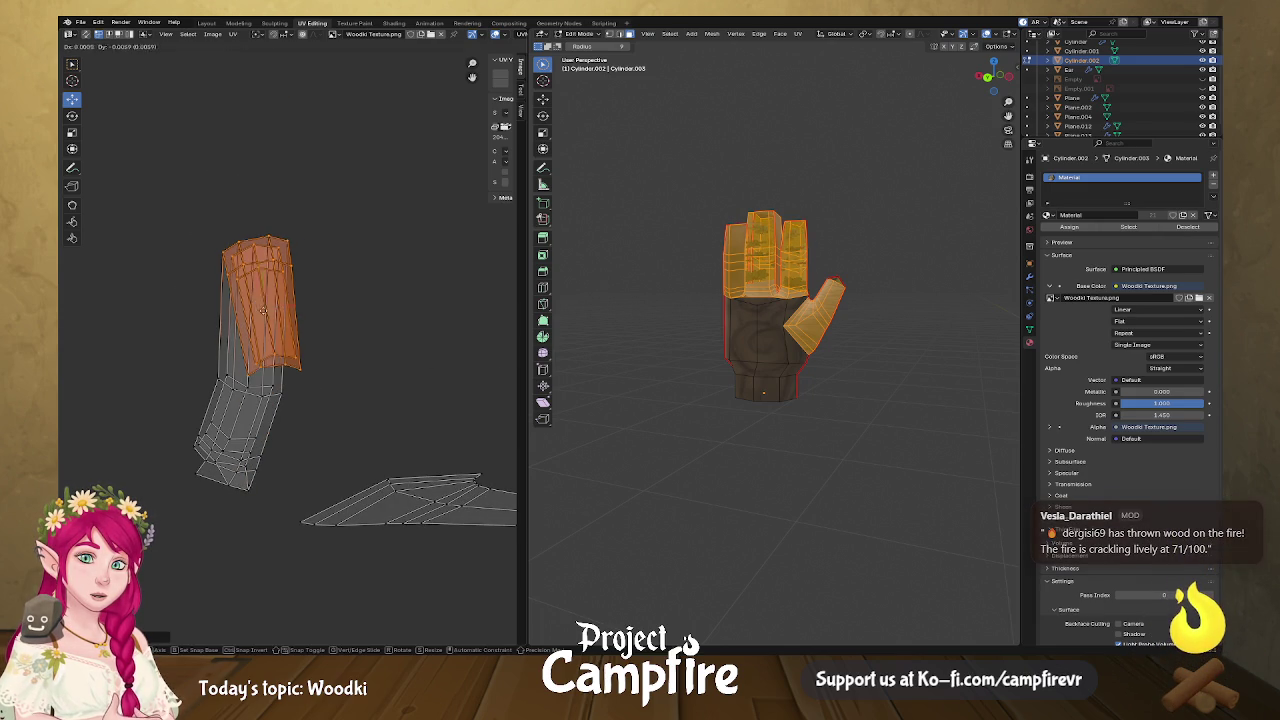
drag(261, 303, 250, 420)
key(r)
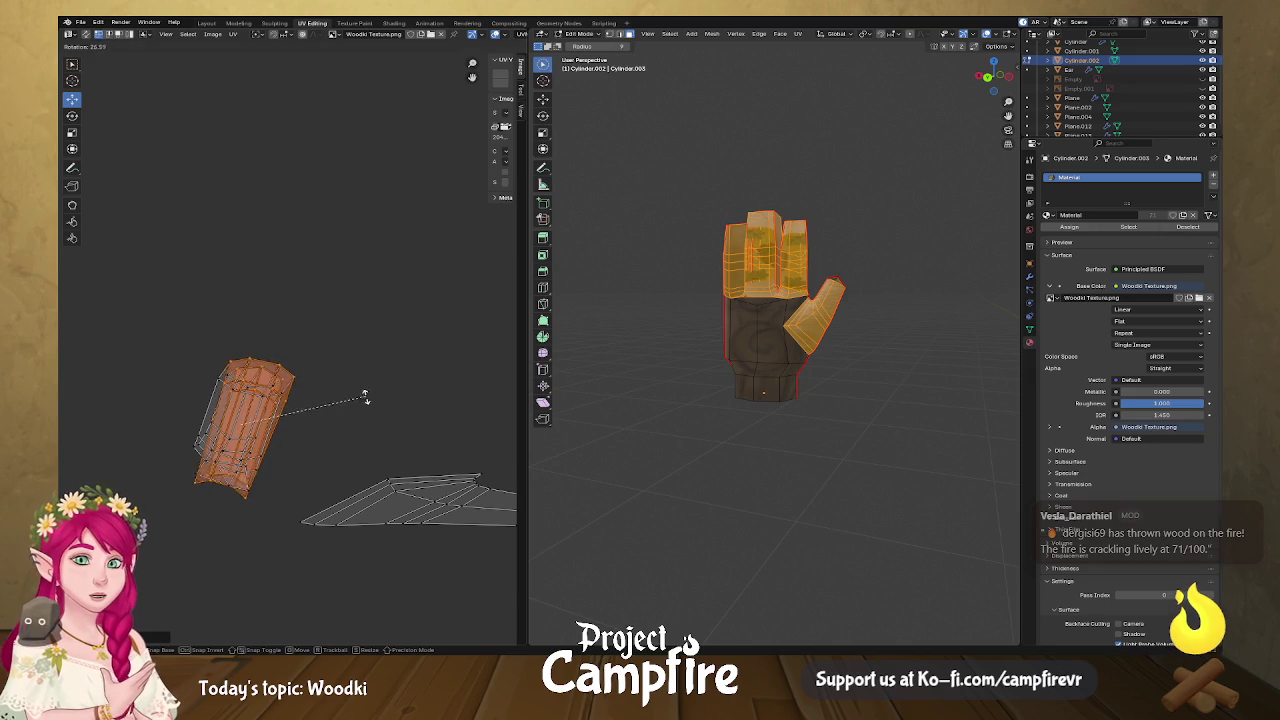
click(357, 403)
Select the whole finger island and move it just below the wood texture area.
drag(286, 349, 200, 514)
scroll(240, 420, down, 2)
drag(215, 313, 254, 373)
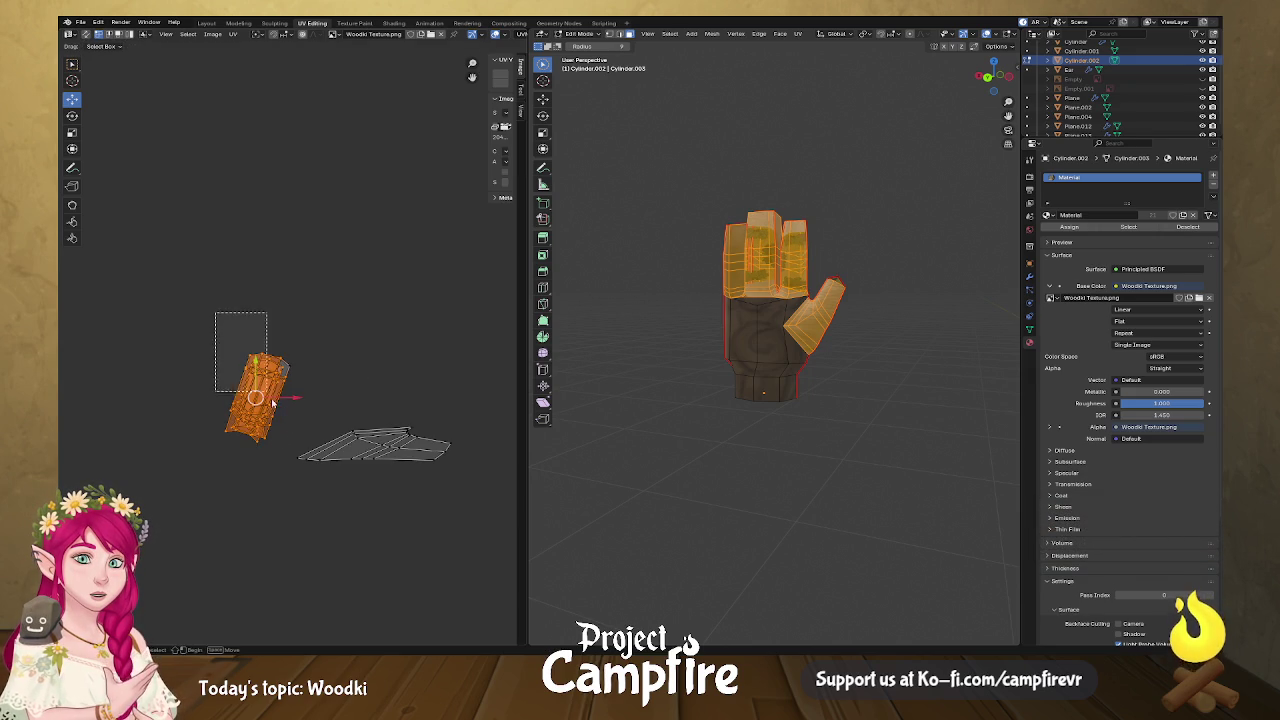
scroll(270, 405, down, 3)
middle_drag(277, 410, 135, 300)
key(g)
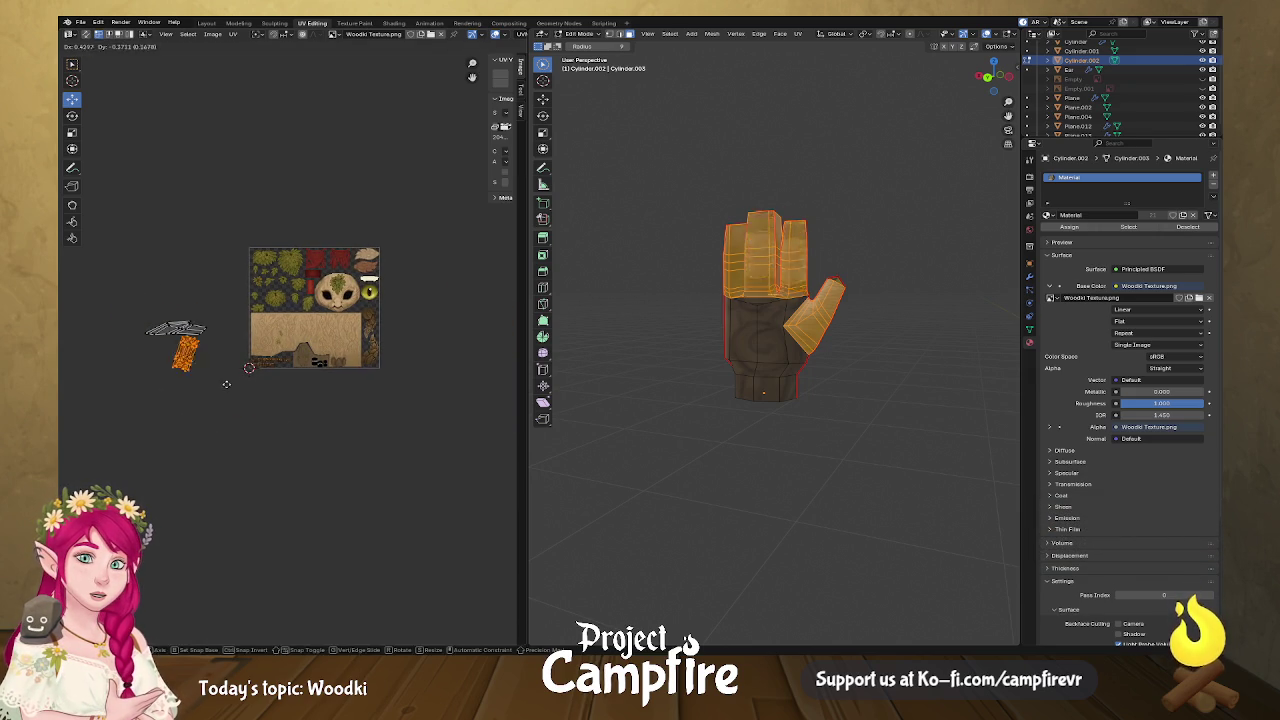
click(350, 430)
scroll(347, 423, up, 3)
scroll(330, 400, up, 2)
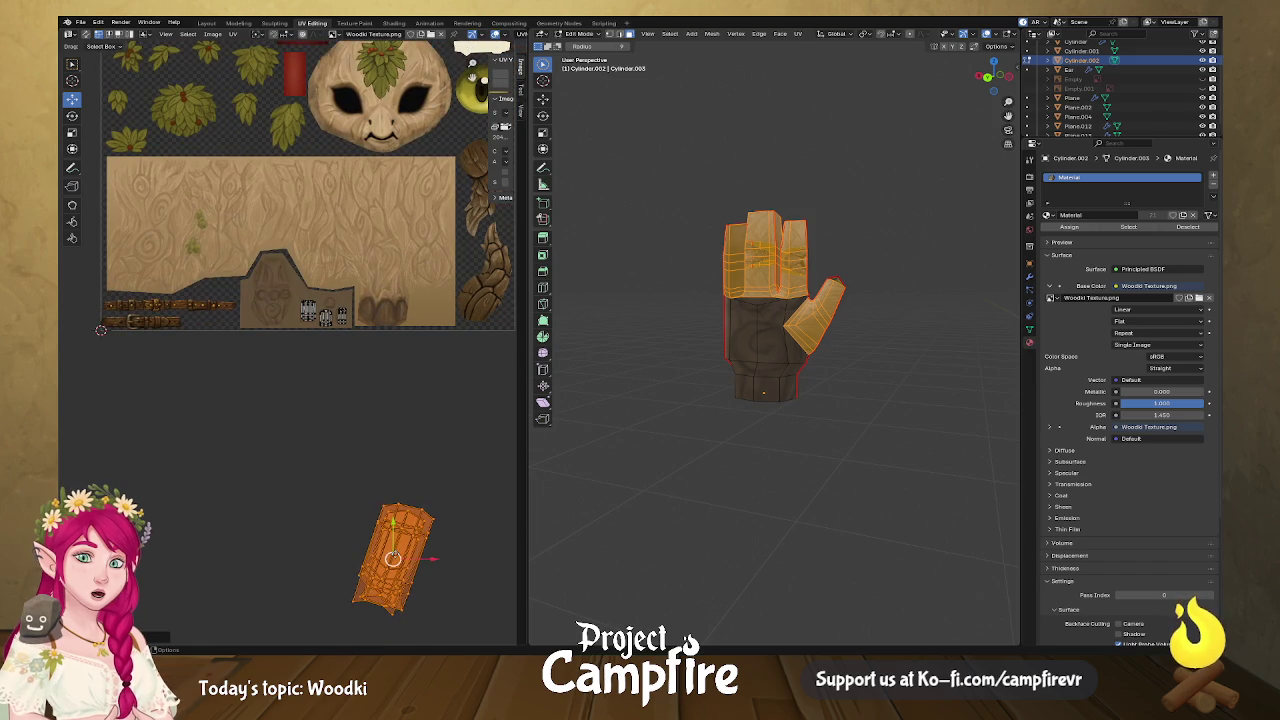
key(g)
click(393, 437)
Rotate the island upright, shrink it, fit it onto a finger shape, then deselect.
key(r)
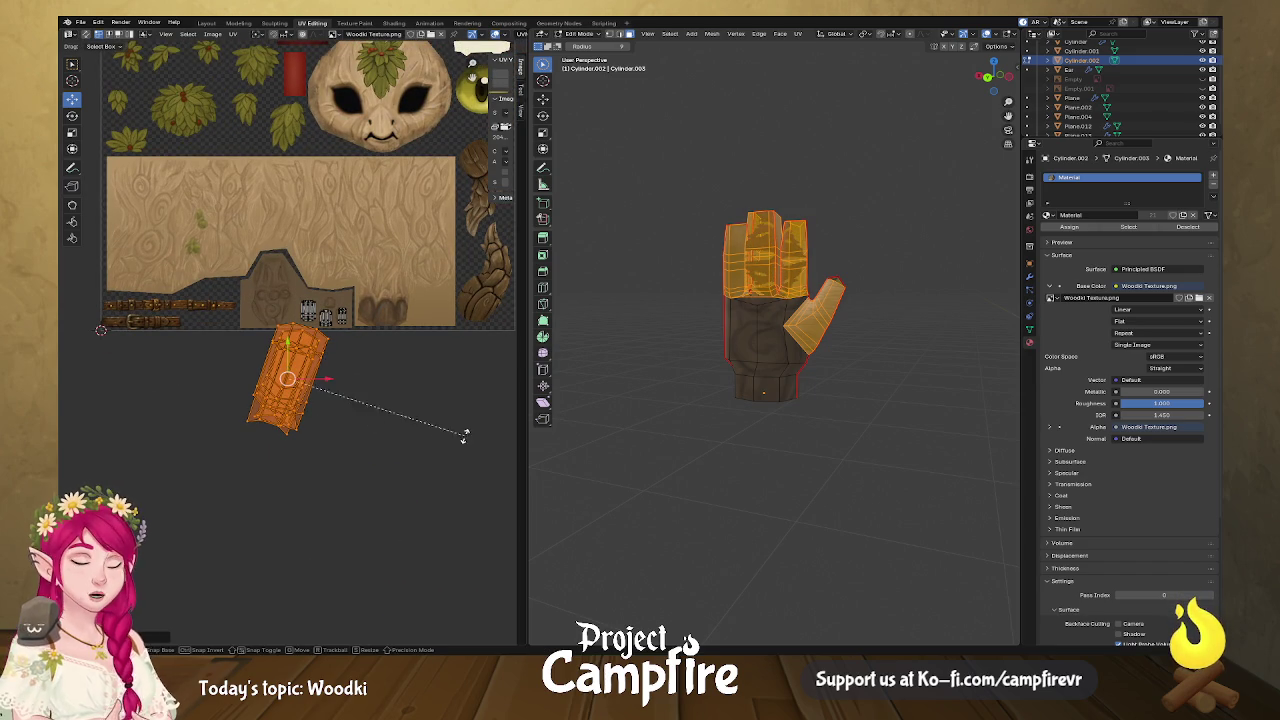
click(430, 378)
key(s)
click(331, 394)
scroll(318, 401, up, 4)
key(g)
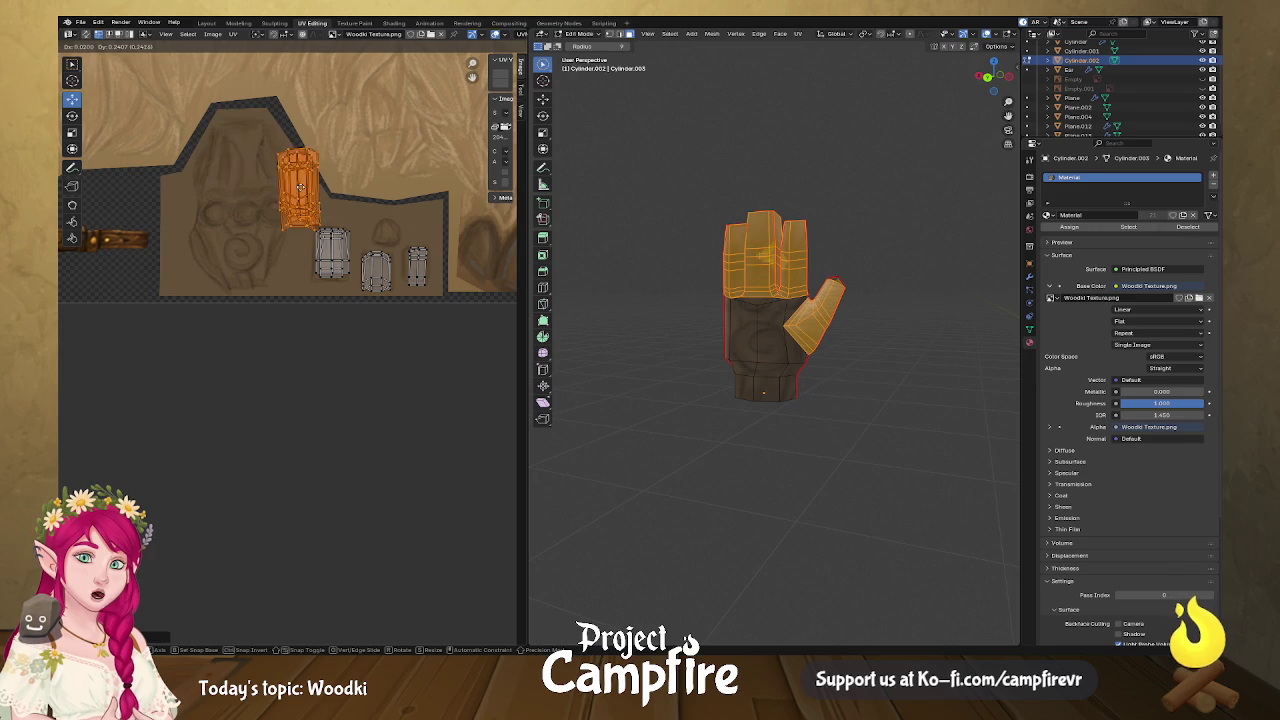
click(232, 158)
key(s)
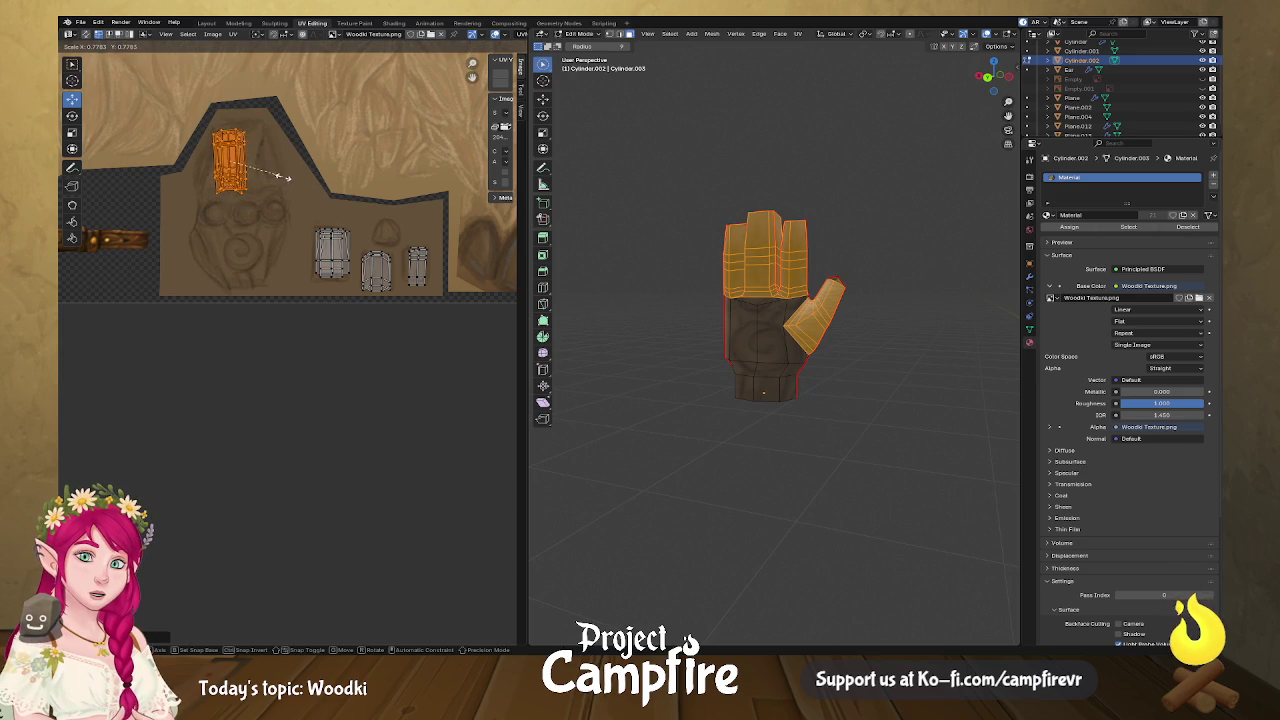
click(286, 186)
click(458, 444)
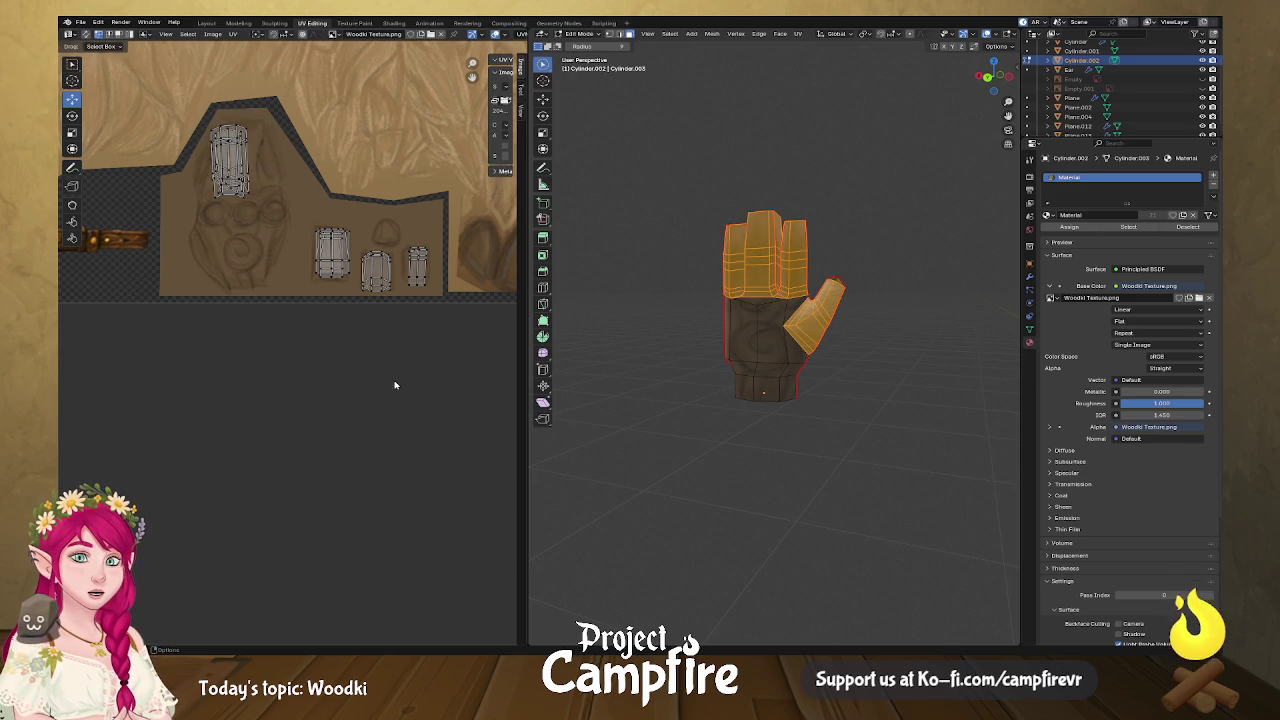
scroll(300, 346, down, 4)
scroll(194, 334, down, 5)
Select the other finger island, rotate it vertical and move it below the texture image.
middle_drag(194, 334, 283, 341)
scroll(283, 341, up, 4)
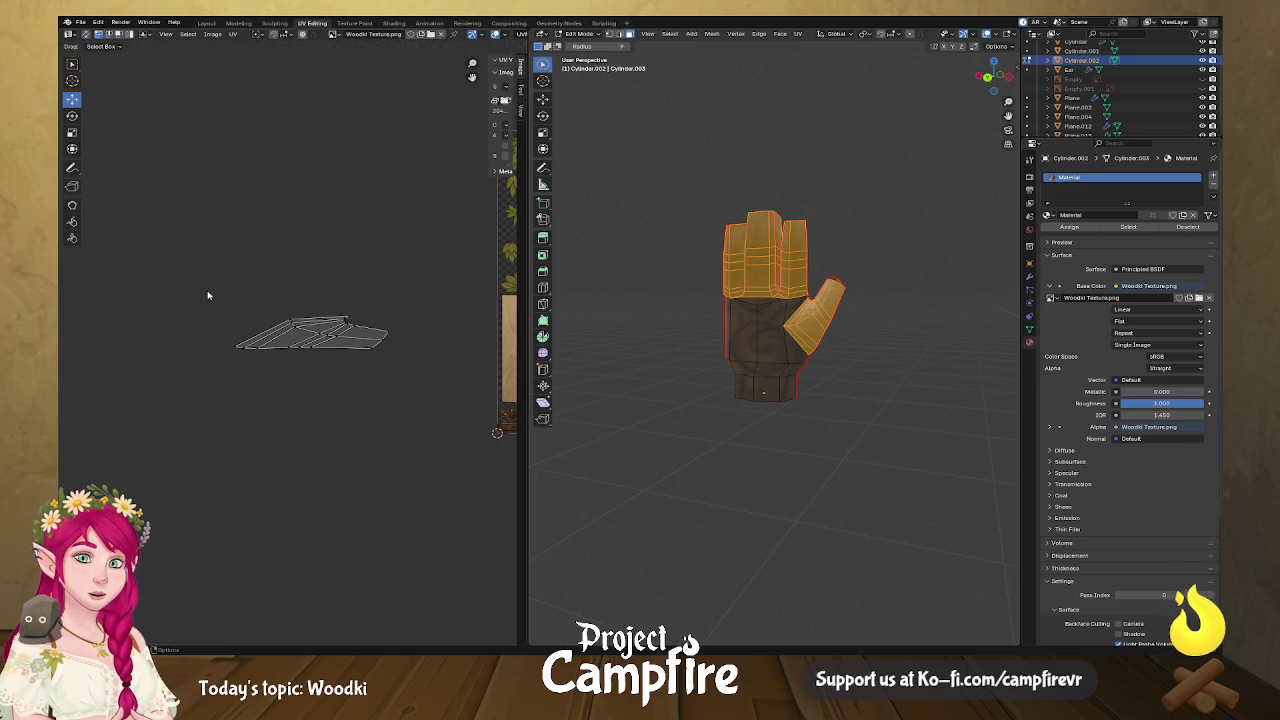
drag(205, 288, 435, 396)
key(r)
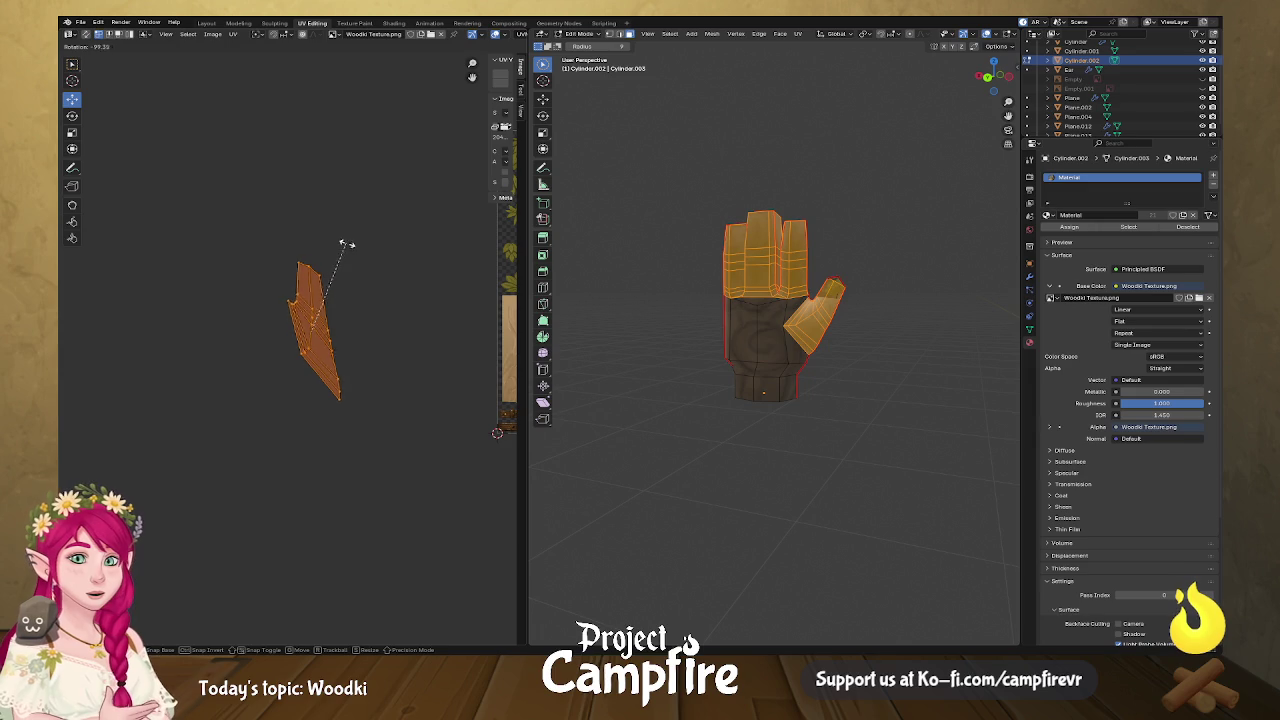
click(357, 266)
middle_drag(377, 377, 242, 327)
drag(181, 277, 431, 466)
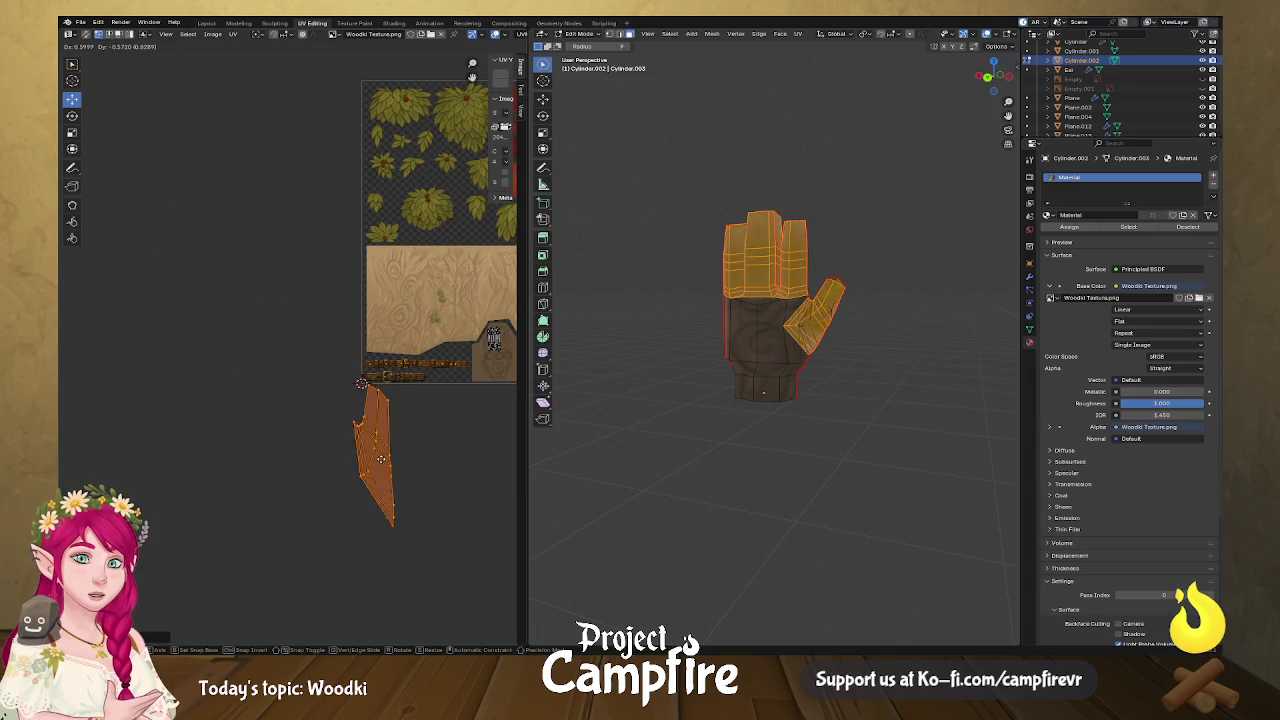
Straighten the island into a column by applying Align Horizontally to each row of UVs.
right_click(435, 527)
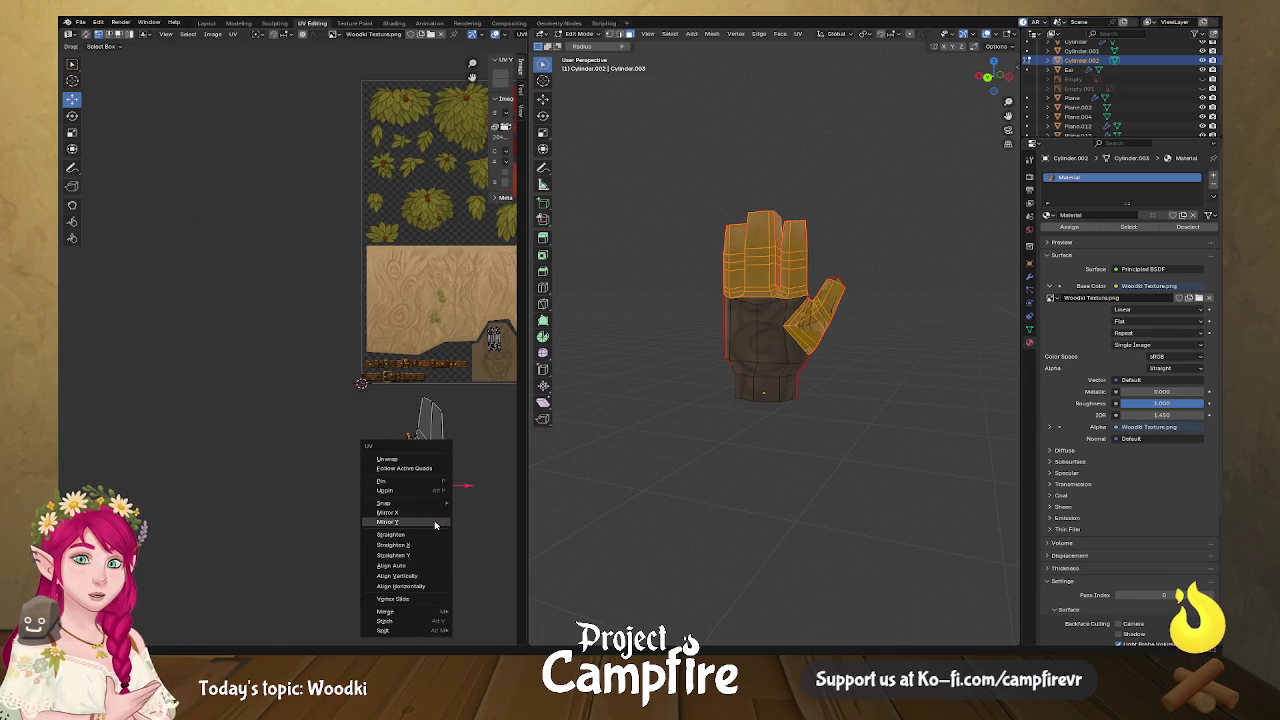
click(445, 592)
right_click(437, 508)
click(432, 507)
right_click(431, 510)
click(431, 507)
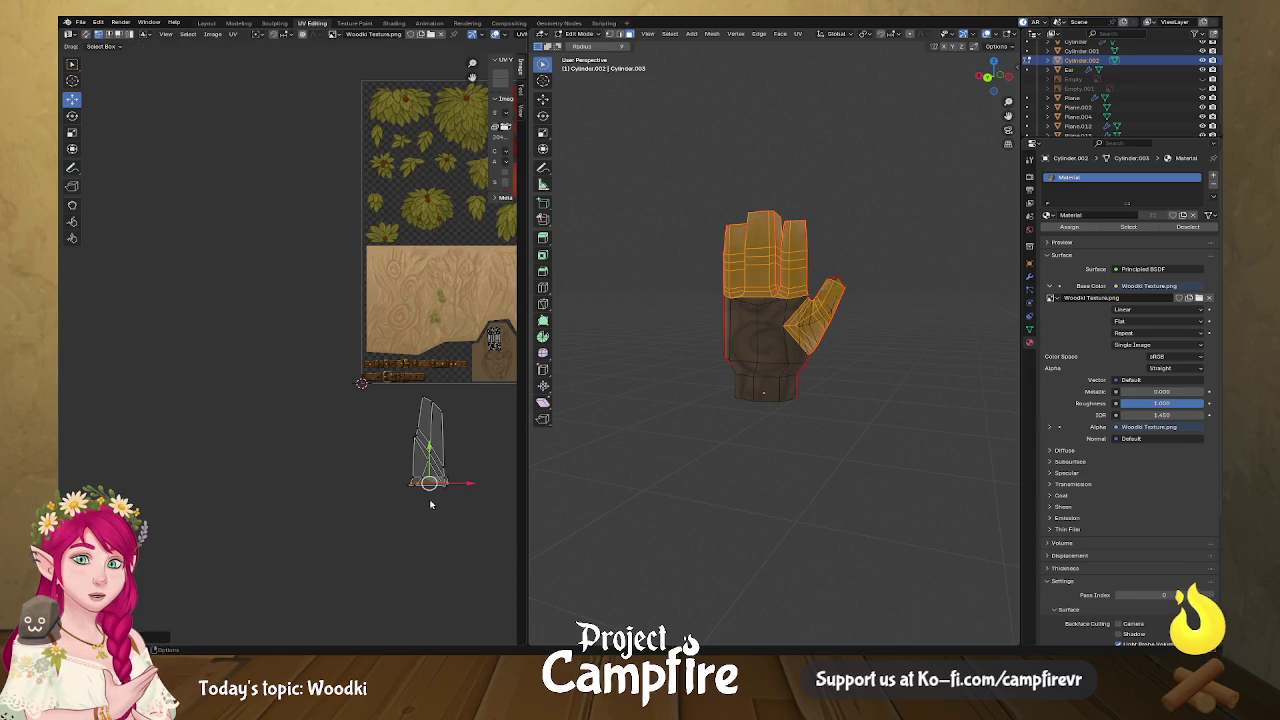
right_click(437, 473)
click(436, 473)
right_click(436, 466)
click(436, 462)
right_click(437, 455)
click(437, 457)
right_click(438, 408)
click(438, 408)
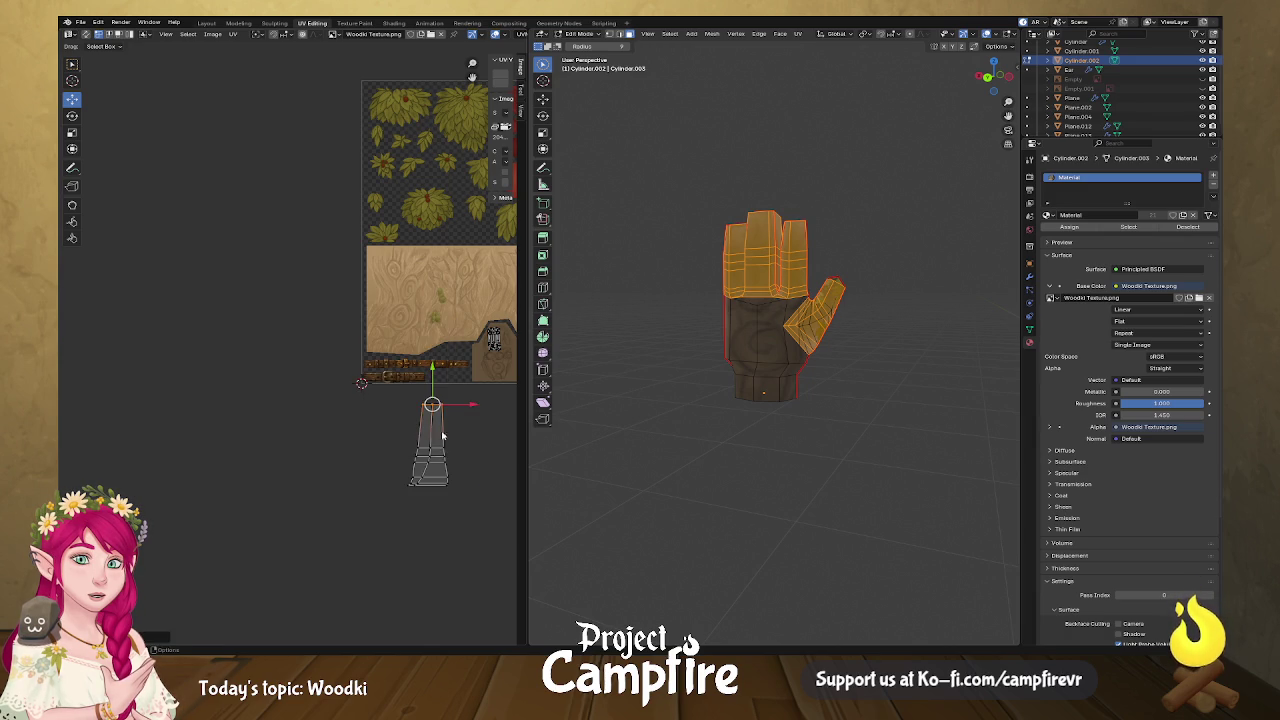
right_click(432, 441)
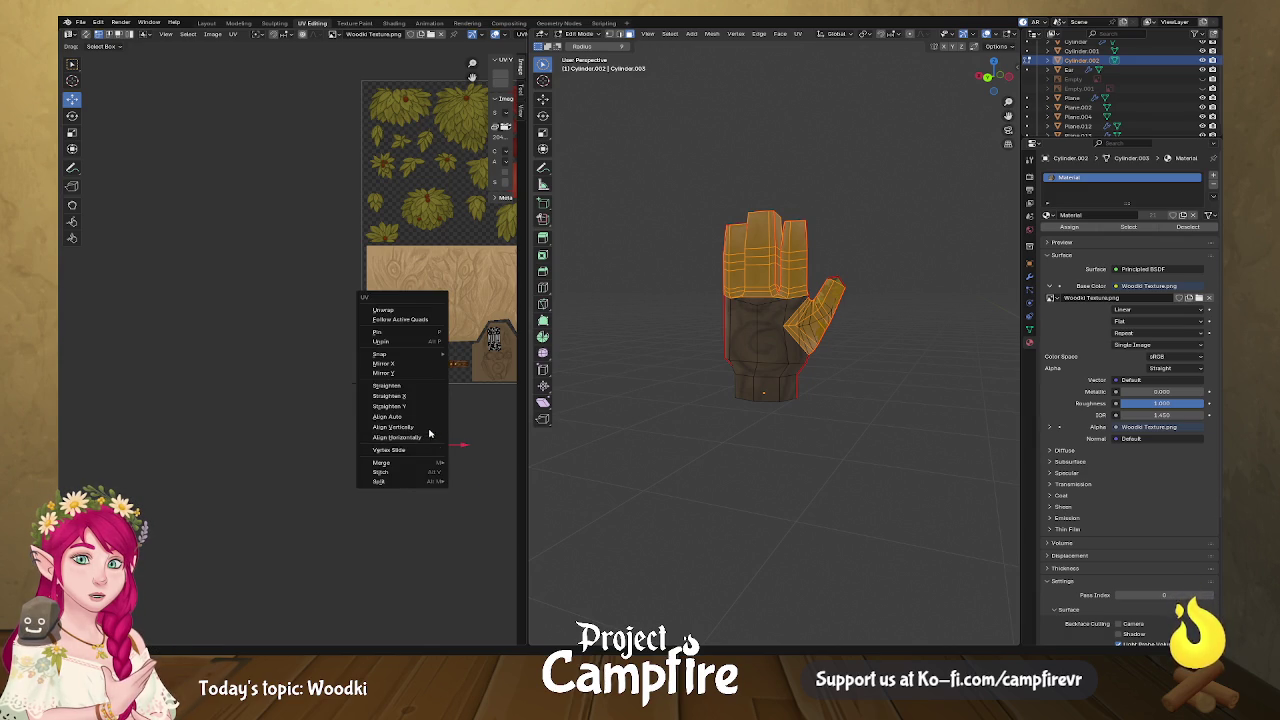
click(431, 437)
right_click(437, 430)
click(431, 427)
right_click(417, 443)
click(415, 443)
Select the whole straightened island, scale it down and move it toward the texture.
drag(397, 395, 466, 497)
key(s)
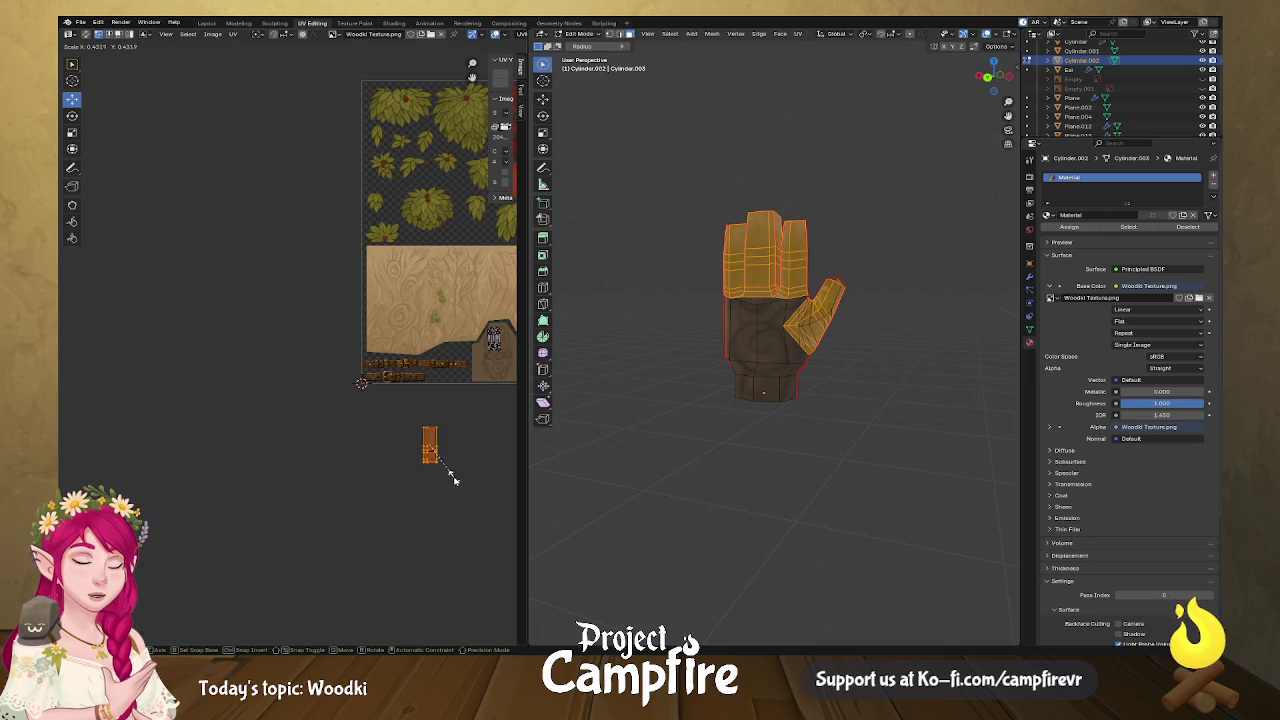
click(448, 471)
middle_drag(448, 471, 304, 467)
Move the straightened island beneath the finger shapes on the wood texture.
drag(304, 432, 393, 388)
scroll(410, 420, up, 2)
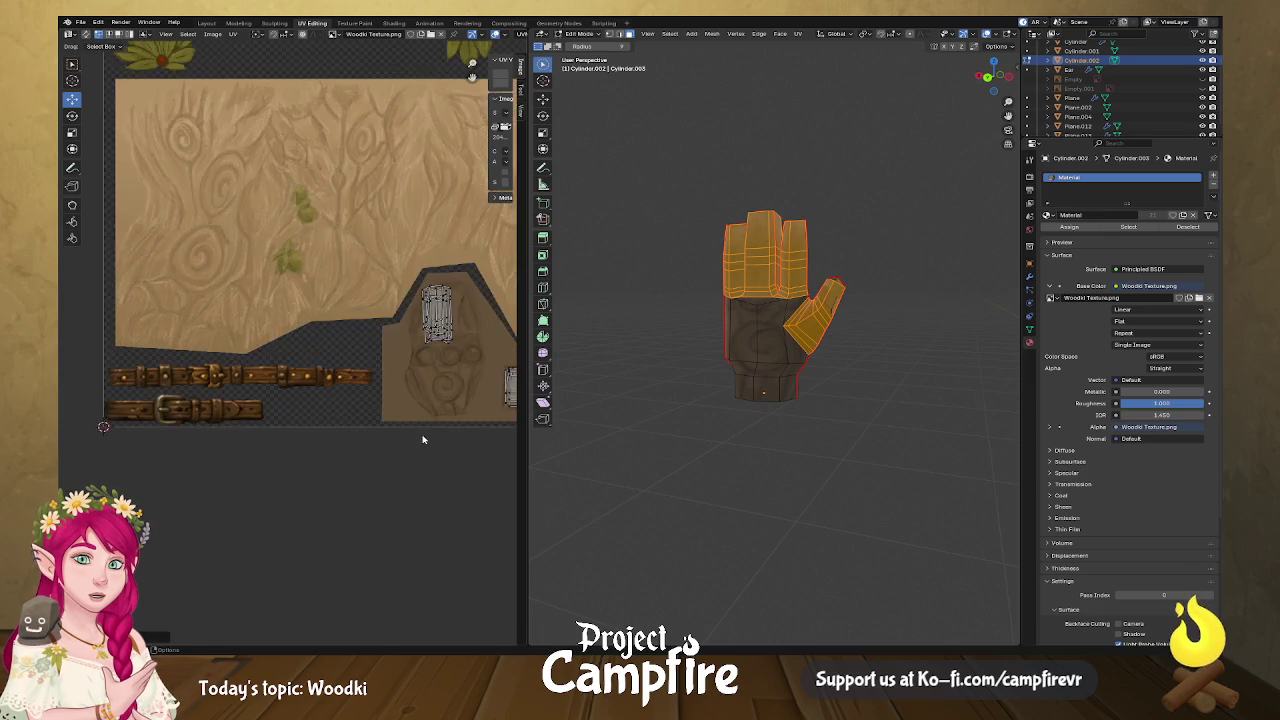
scroll(300, 430, up, 2)
drag(310, 437, 262, 437)
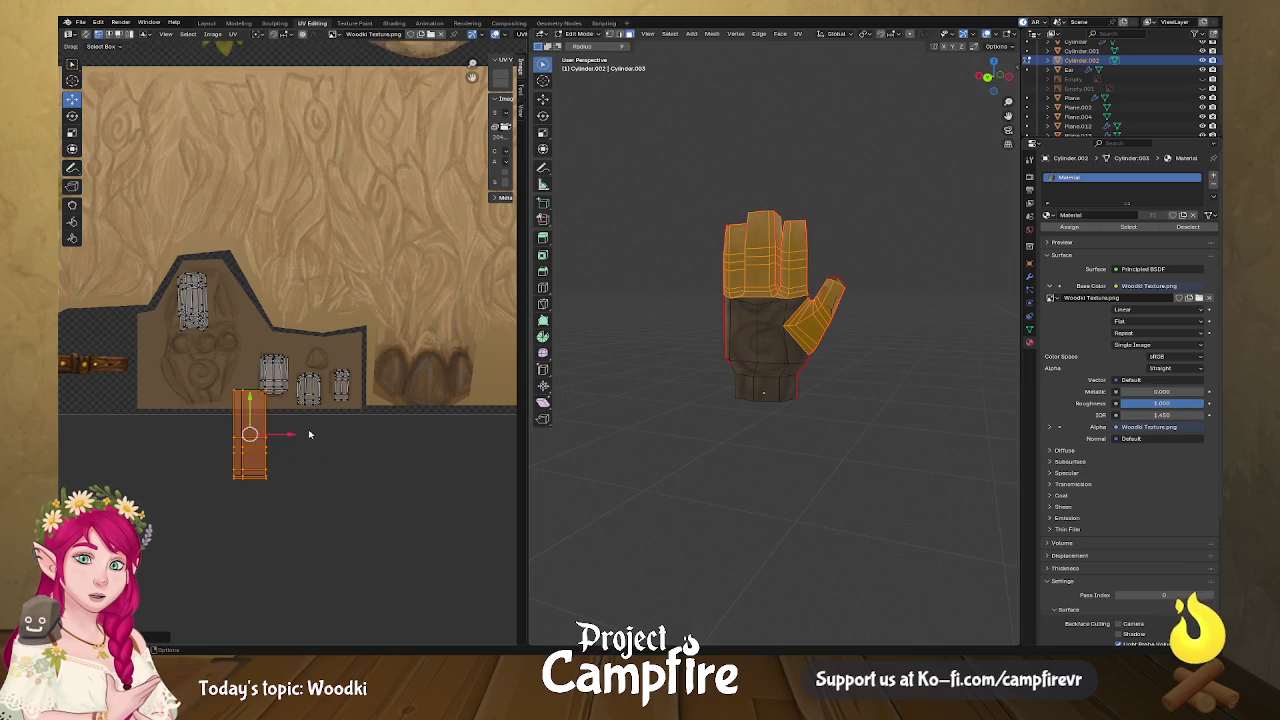
scroll(300, 440, up, 3)
middle_drag(288, 609, 357, 508)
Select the island's lower faces and fold them upward.
drag(343, 572, 182, 503)
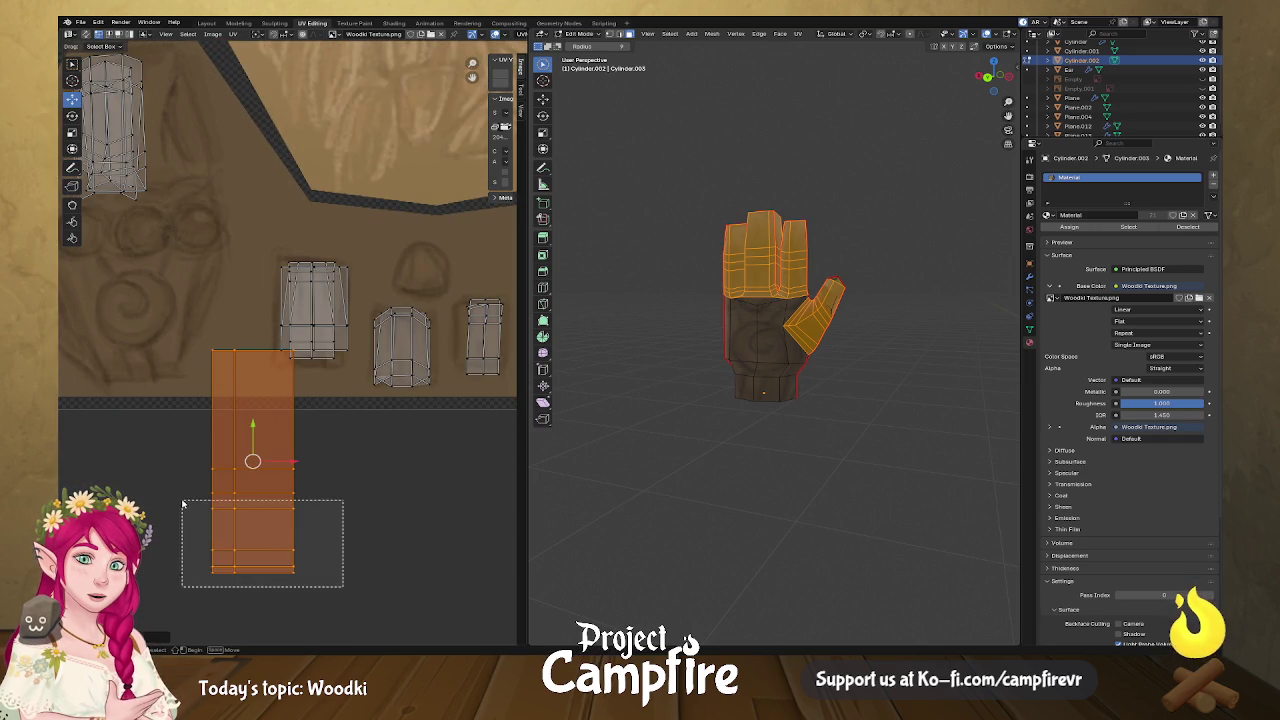
key(u)
key(Escape)
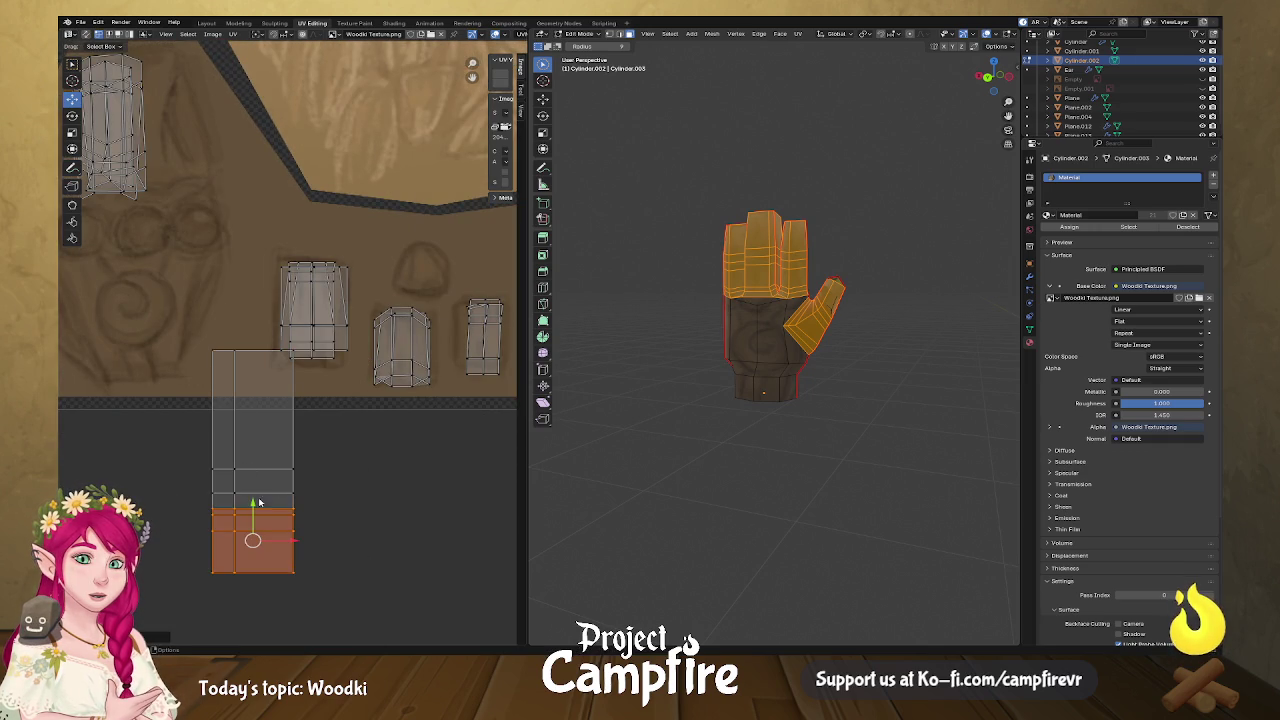
key(g)
click(252, 360)
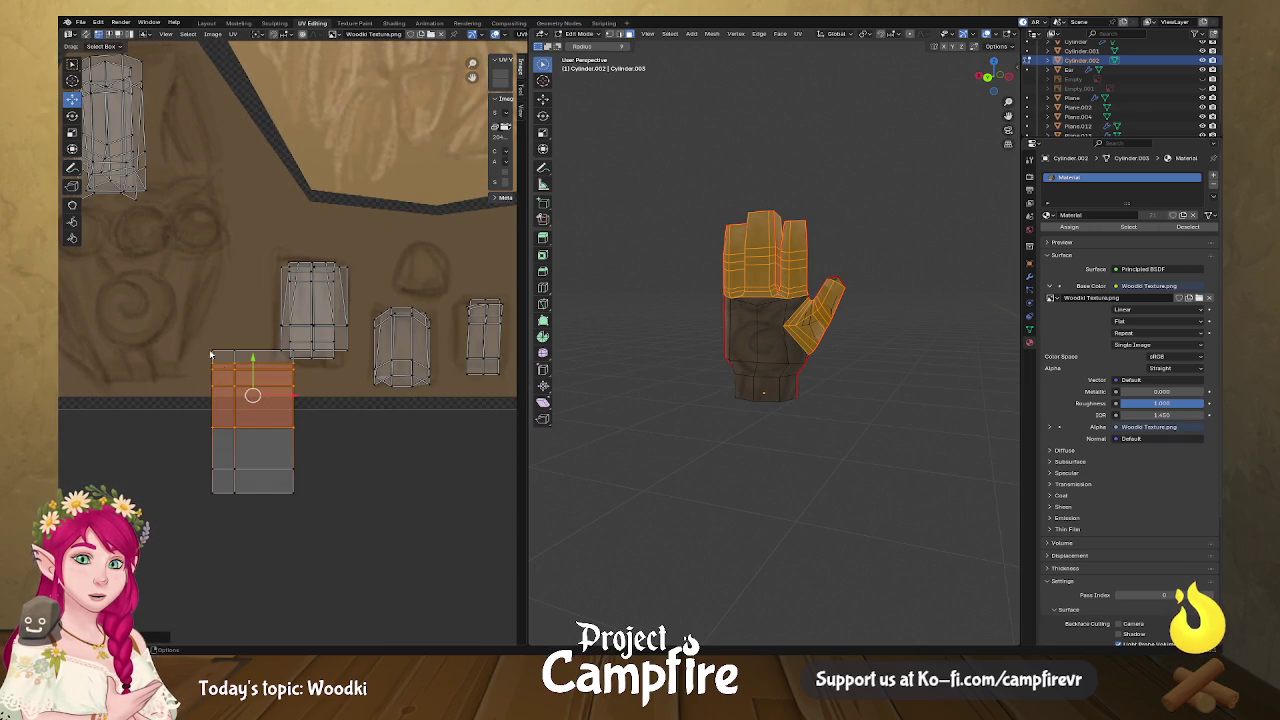
Select the linked island, shrink it and fit it over the third finger shape, then deselect.
key(l)
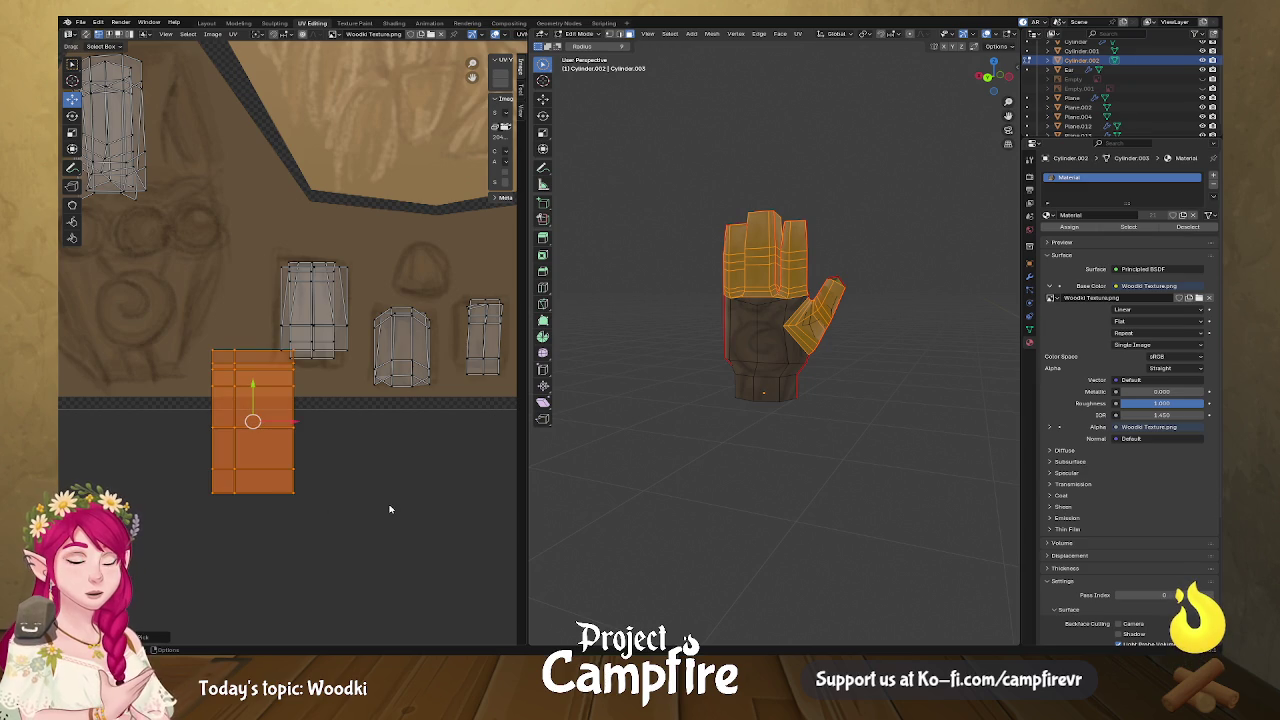
key(s)
click(271, 455)
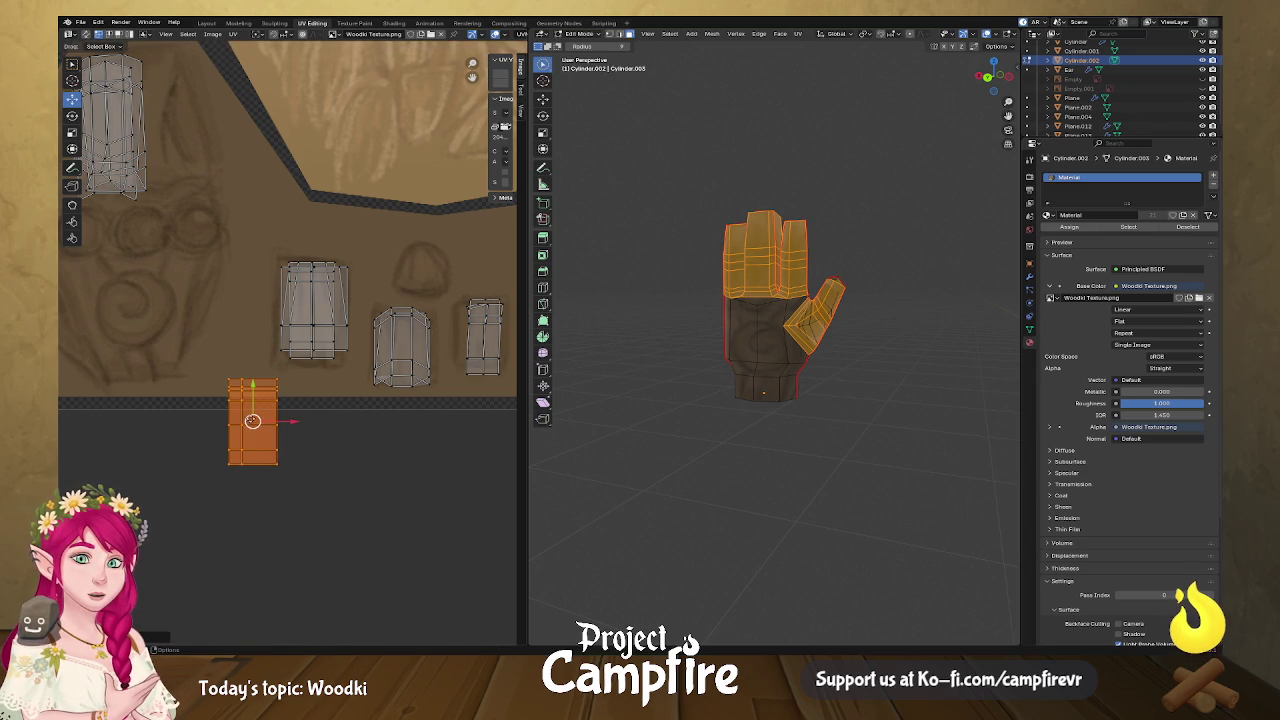
drag(252, 420, 401, 345)
key(s)
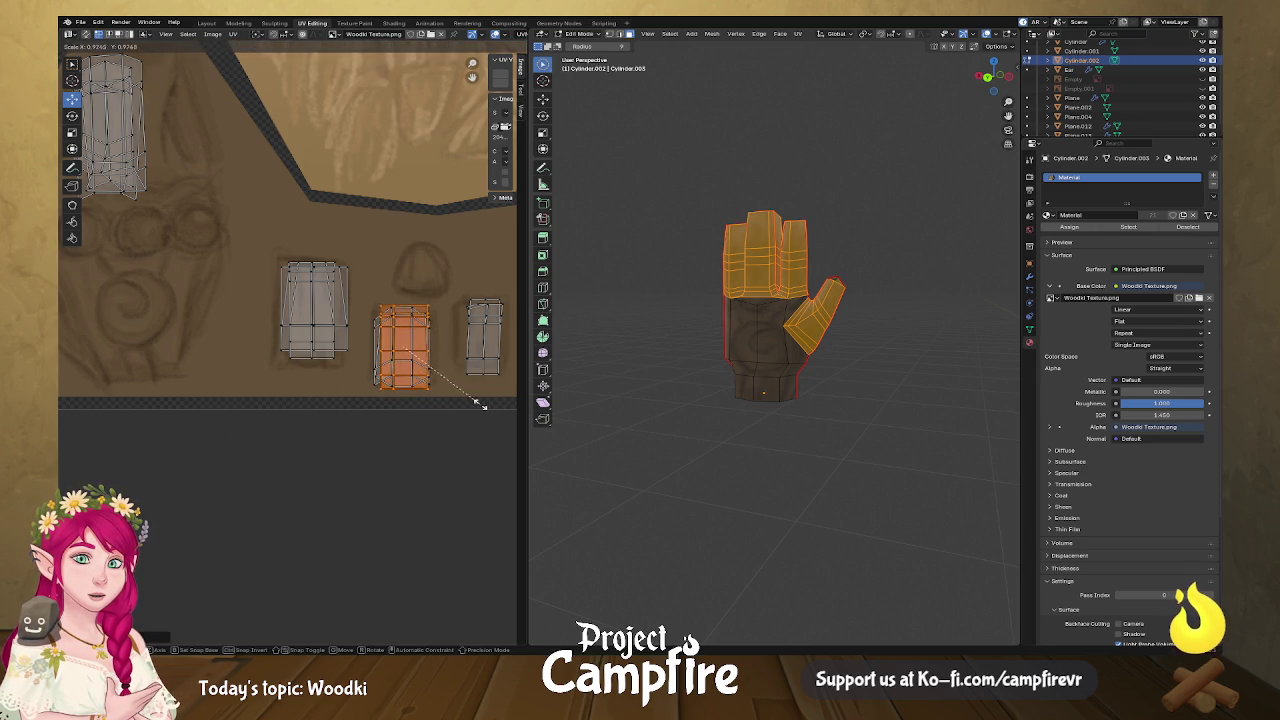
click(476, 405)
scroll(440, 433, down, 2)
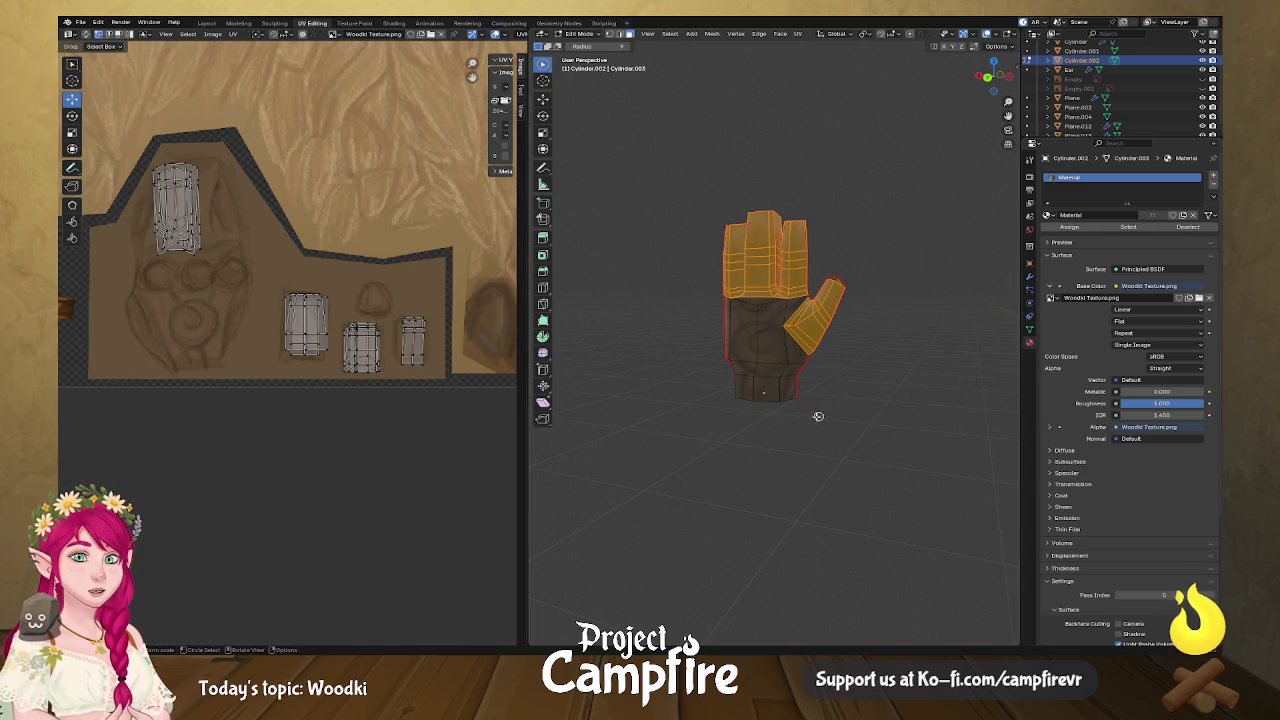
click(763, 405)
key(KP_Divide)
Switch to the shader-node 3D workspace and frame the hand and character.
mouse_move(1001, 415)
middle_down()
mouse_move(820, 414)
mouse_move(871, 423)
mouse_move(734, 432)
mouse_move(734, 394)
mouse_move(830, 409)
mouse_move(843, 471)
mouse_move(806, 394)
mouse_move(709, 386)
mouse_move(782, 397)
mouse_move(780, 366)
mouse_move(829, 354)
middle_up()
key(Tab)
scroll(814, 414, down, 3)
scroll(871, 423, up, 5)
scroll(741, 435, down, 5)
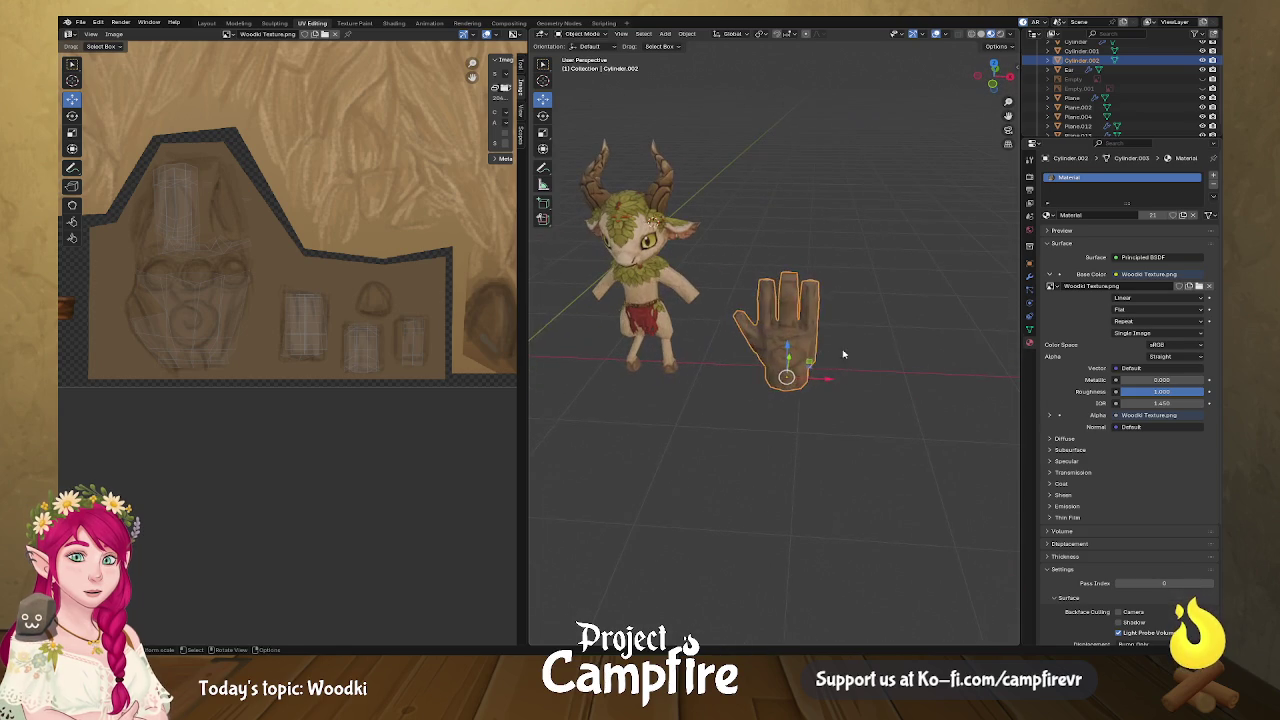
key(Tab)
key(Tab)
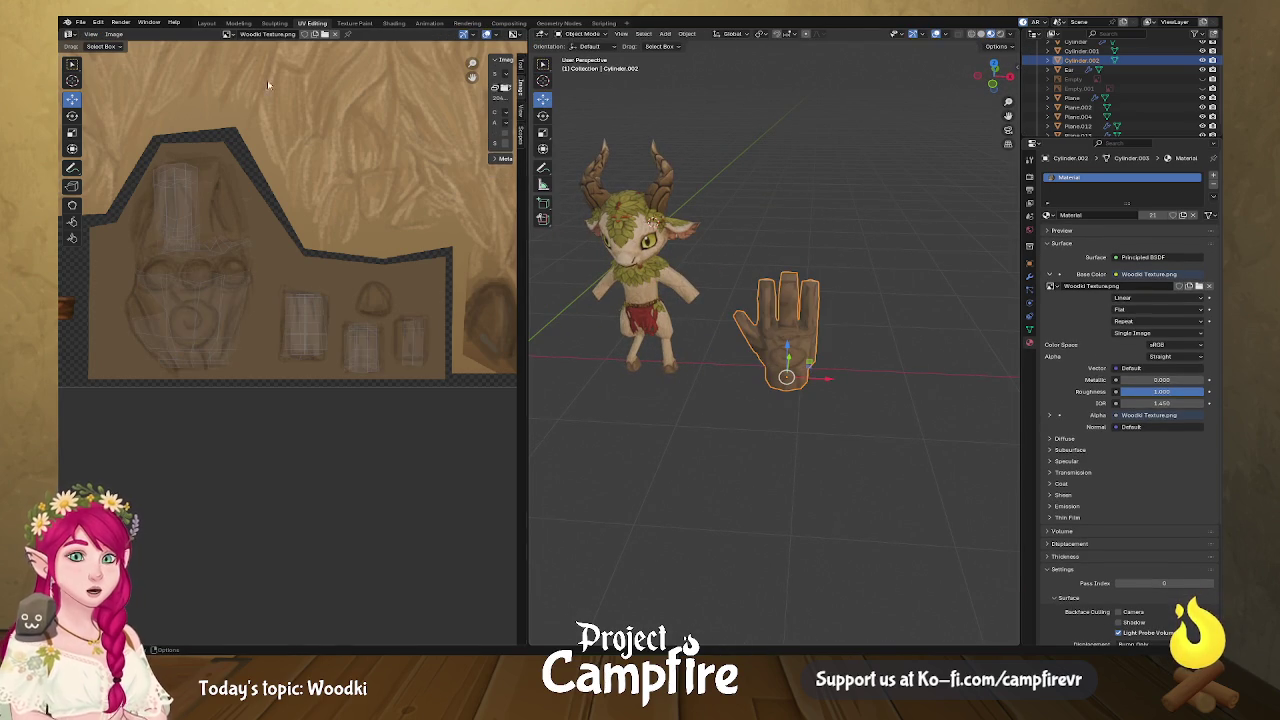
click(205, 22)
middle_drag(267, 73, 461, 222)
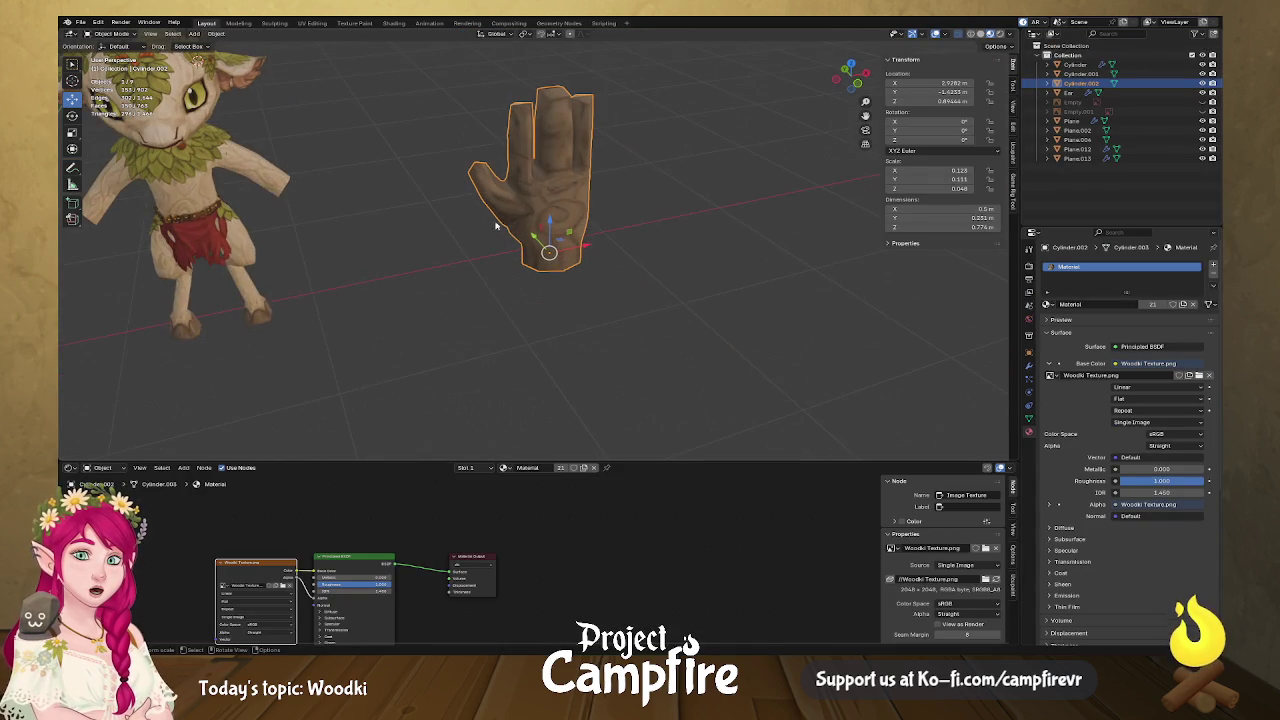
Scale the hand to about half size and place it beside the character.
key(s)
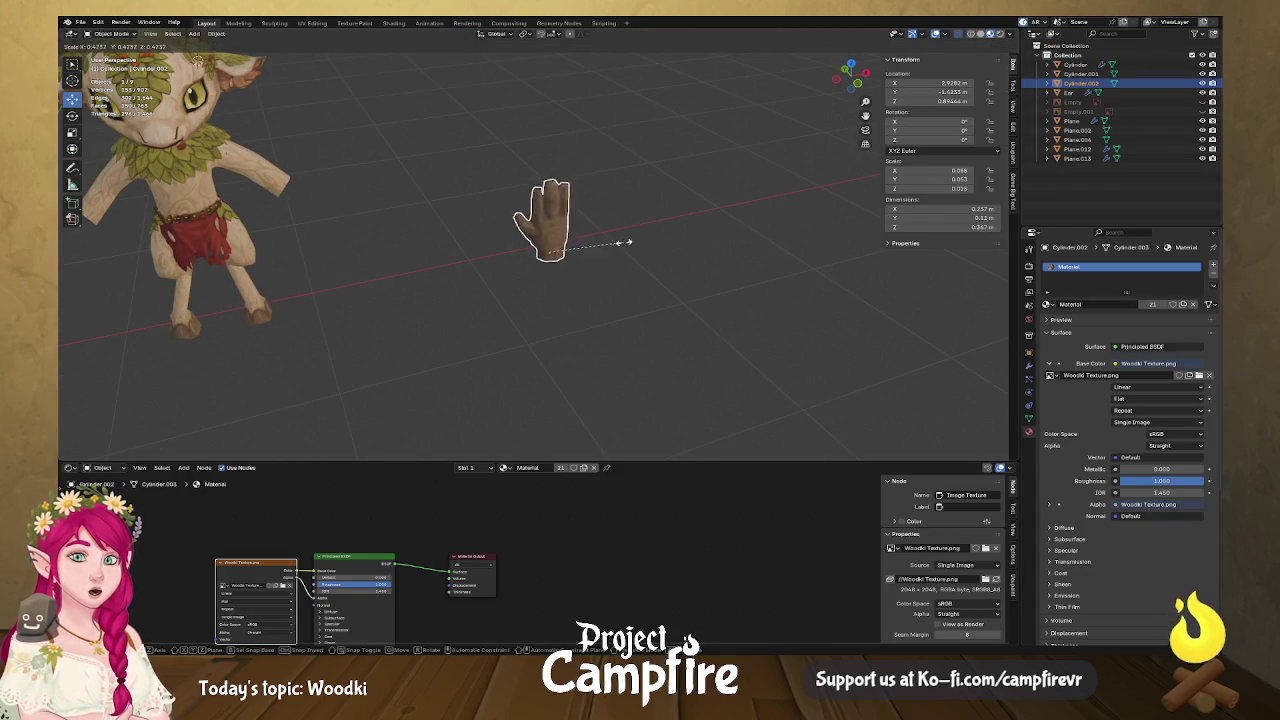
click(628, 245)
mouse_move(628, 245)
middle_down()
mouse_move(659, 260)
mouse_move(560, 257)
mouse_move(686, 254)
middle_up()
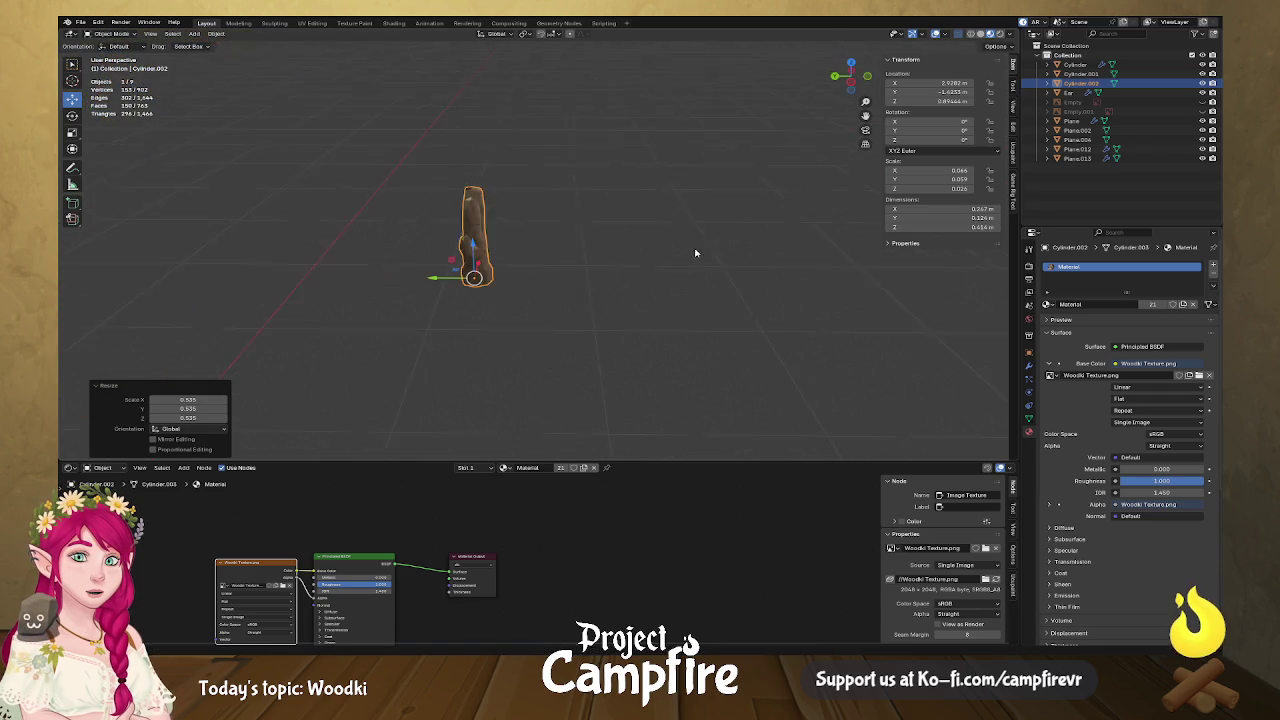
mouse_move(553, 268)
middle_down()
mouse_move(551, 280)
mouse_move(454, 274)
mouse_move(565, 295)
mouse_move(194, 171)
mouse_move(461, 247)
middle_up()
key(g)
click(157, 186)
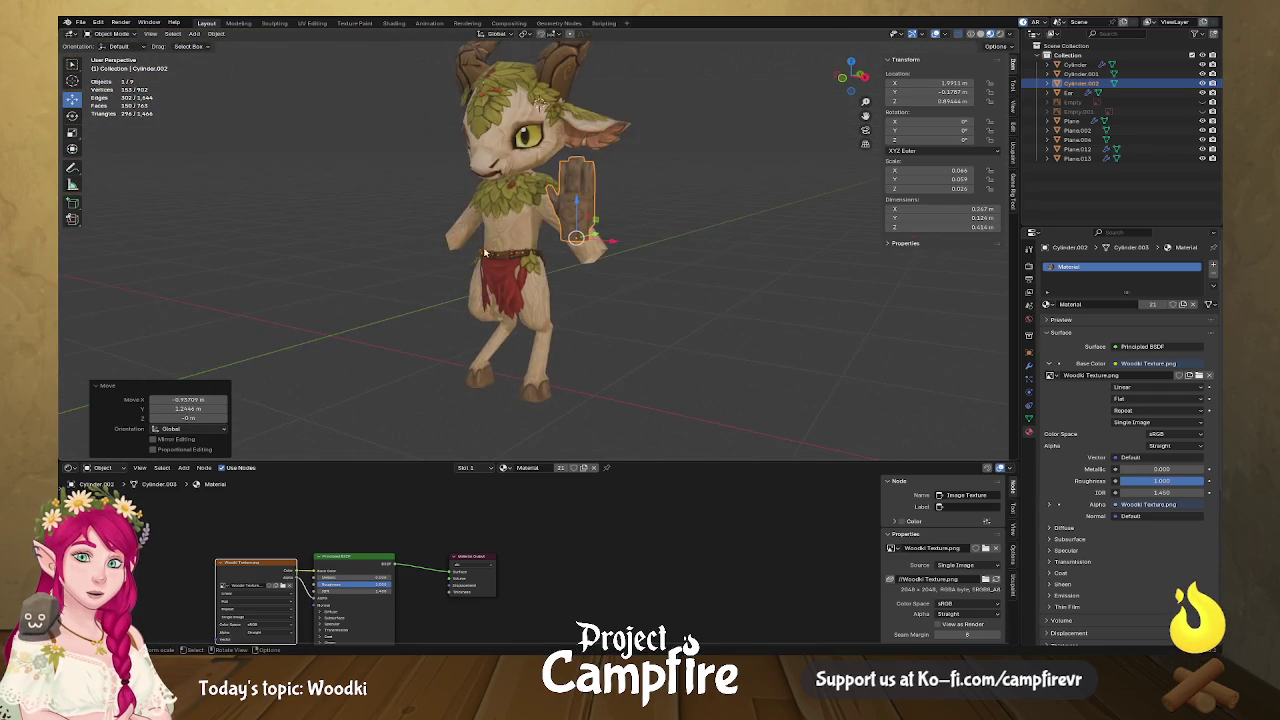
Try duplicating the hand along the Y axis, then undo the copy.
middle_drag(584, 269, 587, 273)
key(shift+d)
key(y)
click(663, 287)
key(ctrl+z)
middle_drag(734, 291, 516, 325)
scroll(634, 306, up, 2)
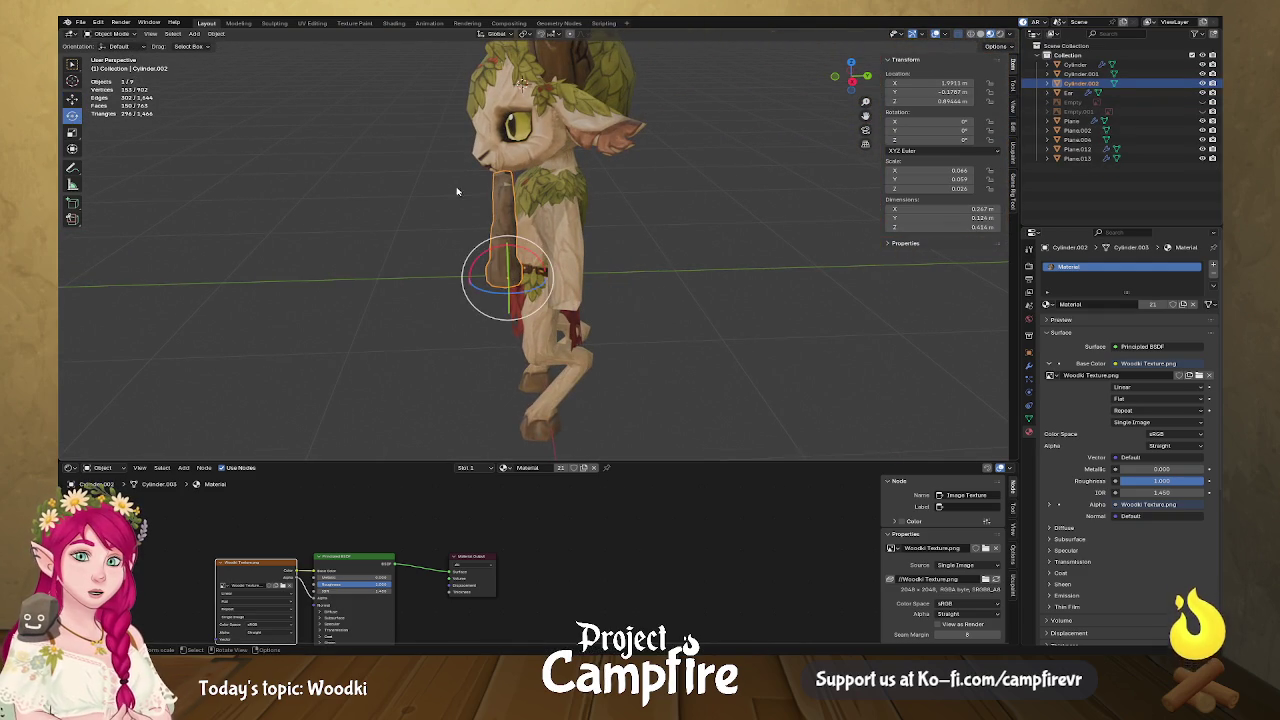
Rotate the hand about X and then Y so it lies along the character's side.
drag(530, 257, 530, 290)
middle_drag(530, 290, 554, 297)
scroll(466, 290, down, 2)
mouse_move(466, 290)
middle_down()
mouse_move(800, 294)
mouse_move(735, 287)
mouse_move(551, 337)
mouse_move(652, 284)
middle_up()
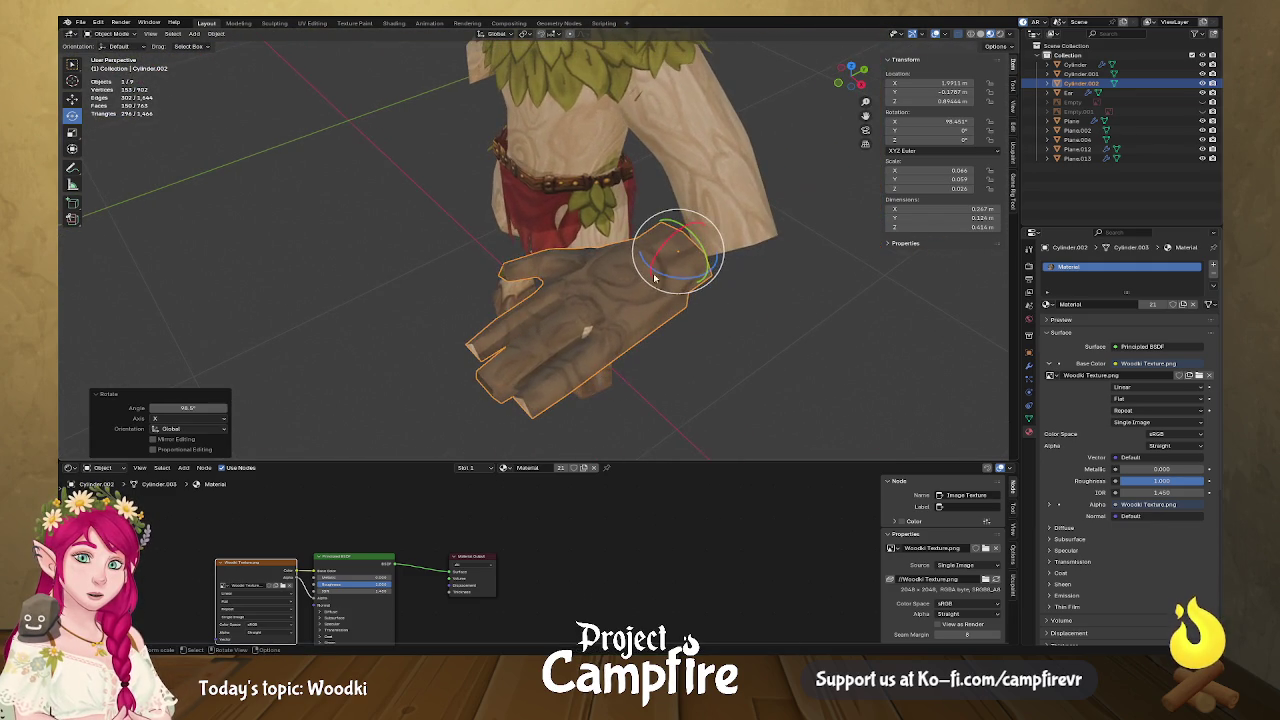
drag(702, 242, 679, 248)
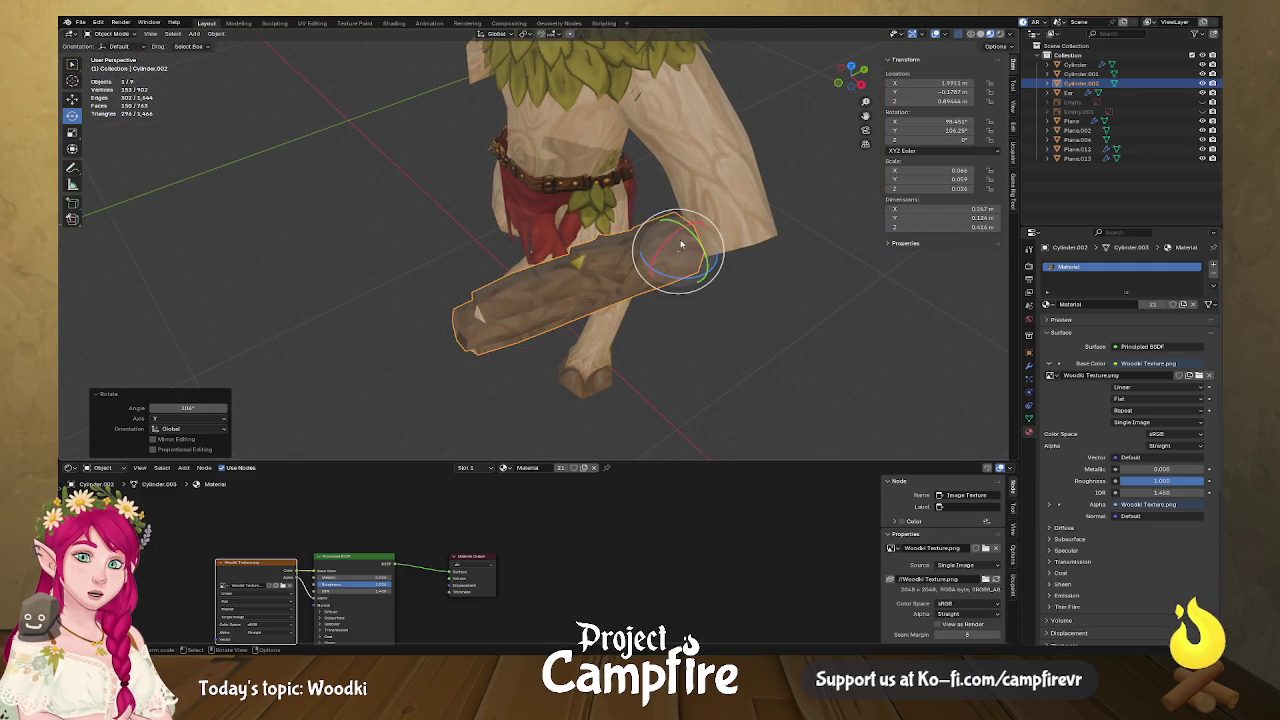
key(r)
key(y)
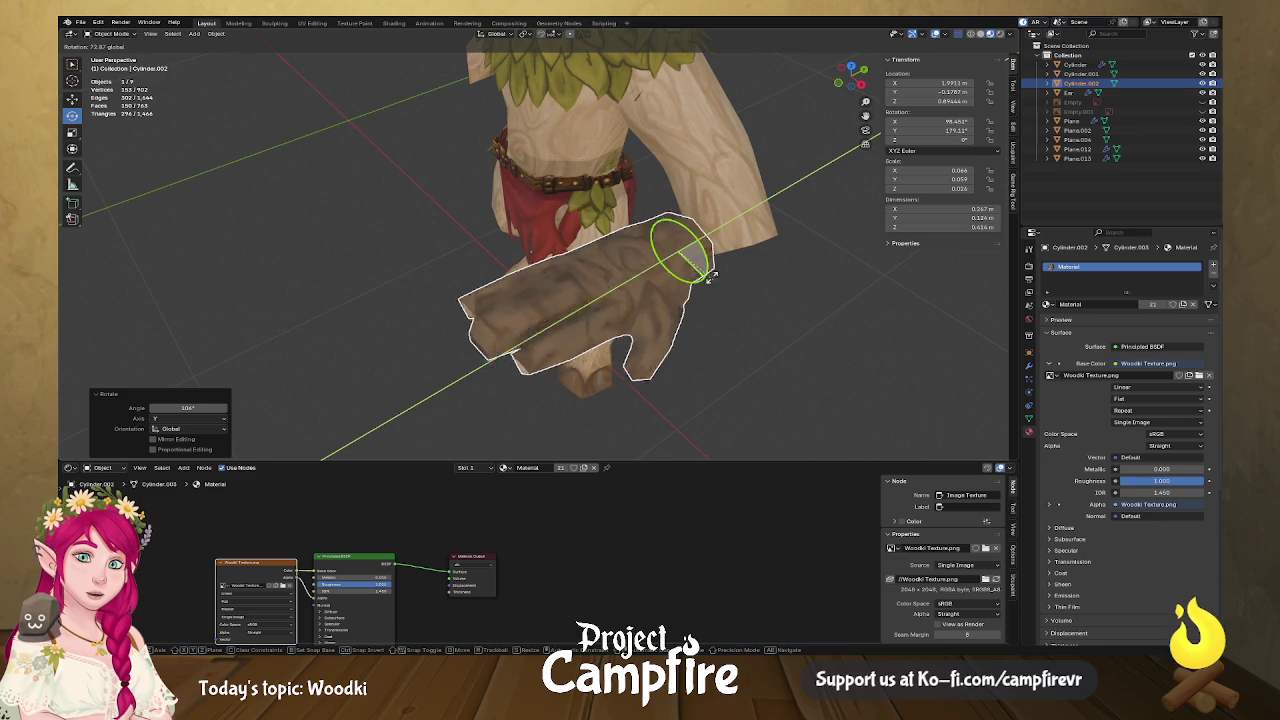
click(792, 341)
right_click(657, 305)
mouse_move(600, 411)
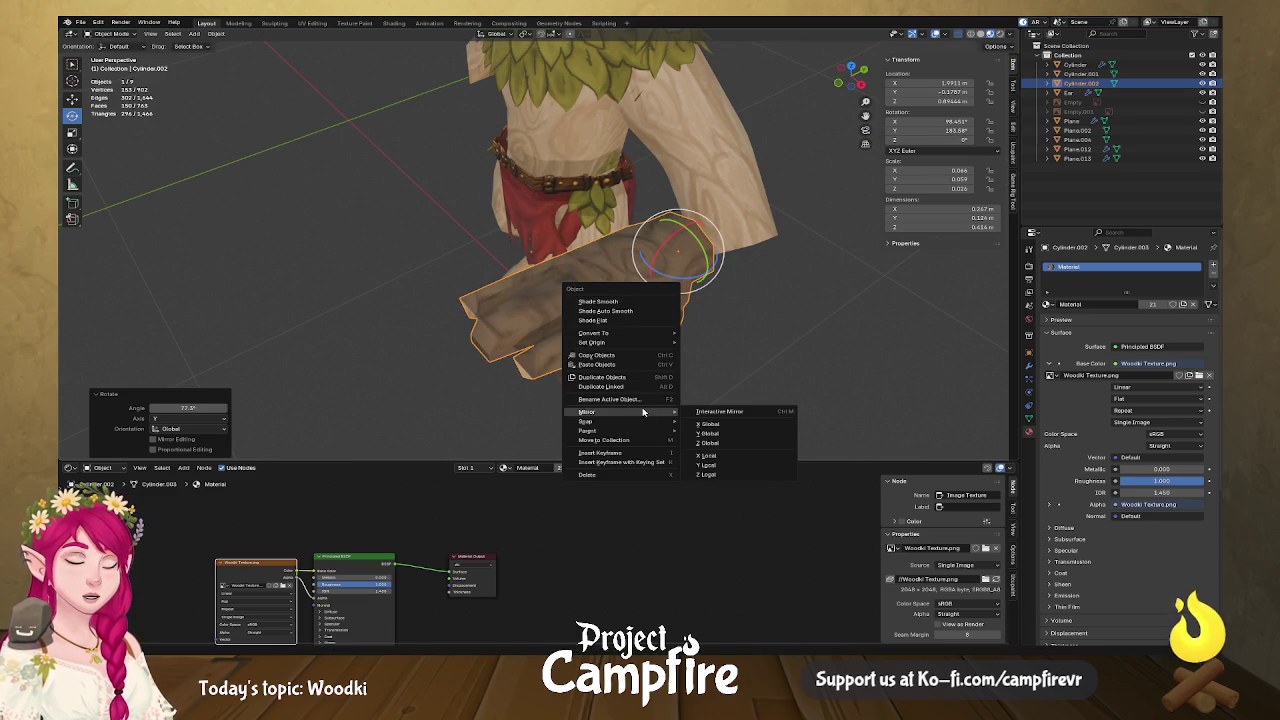
Apply Mirror > X Local to the hand, flipping it into the opposite hand.
click(708, 456)
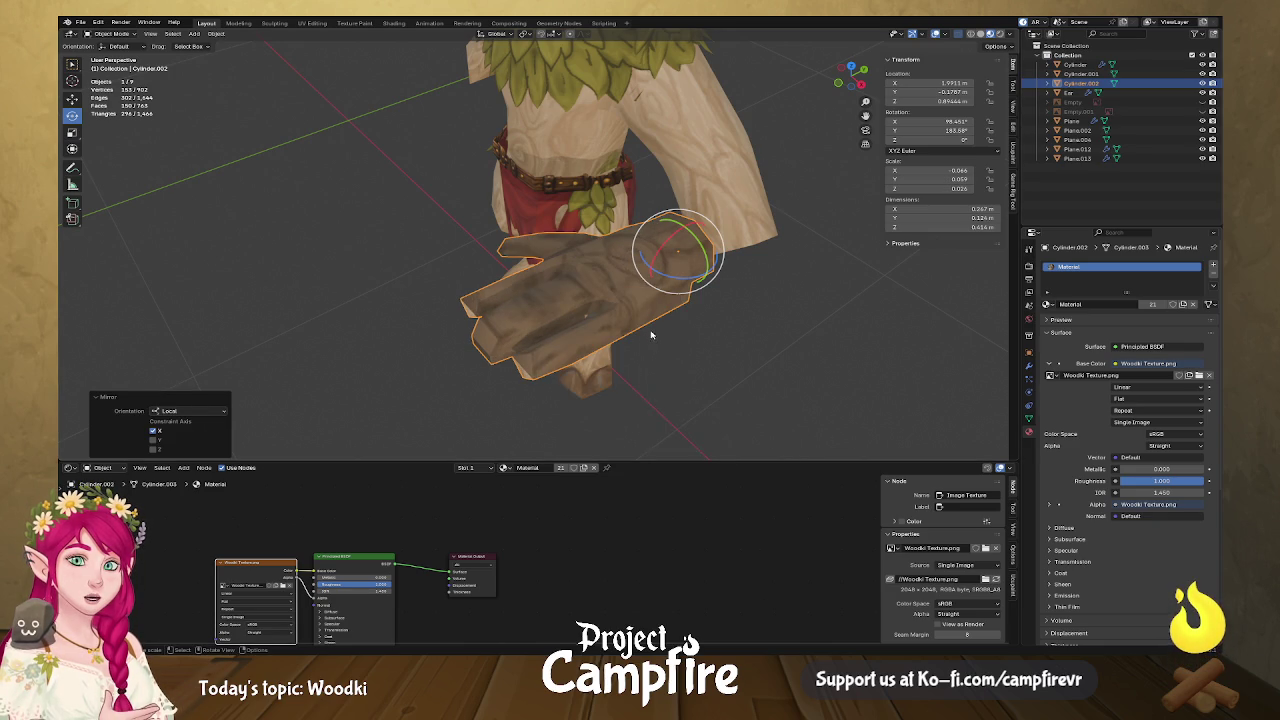
middle_drag(649, 336, 793, 344)
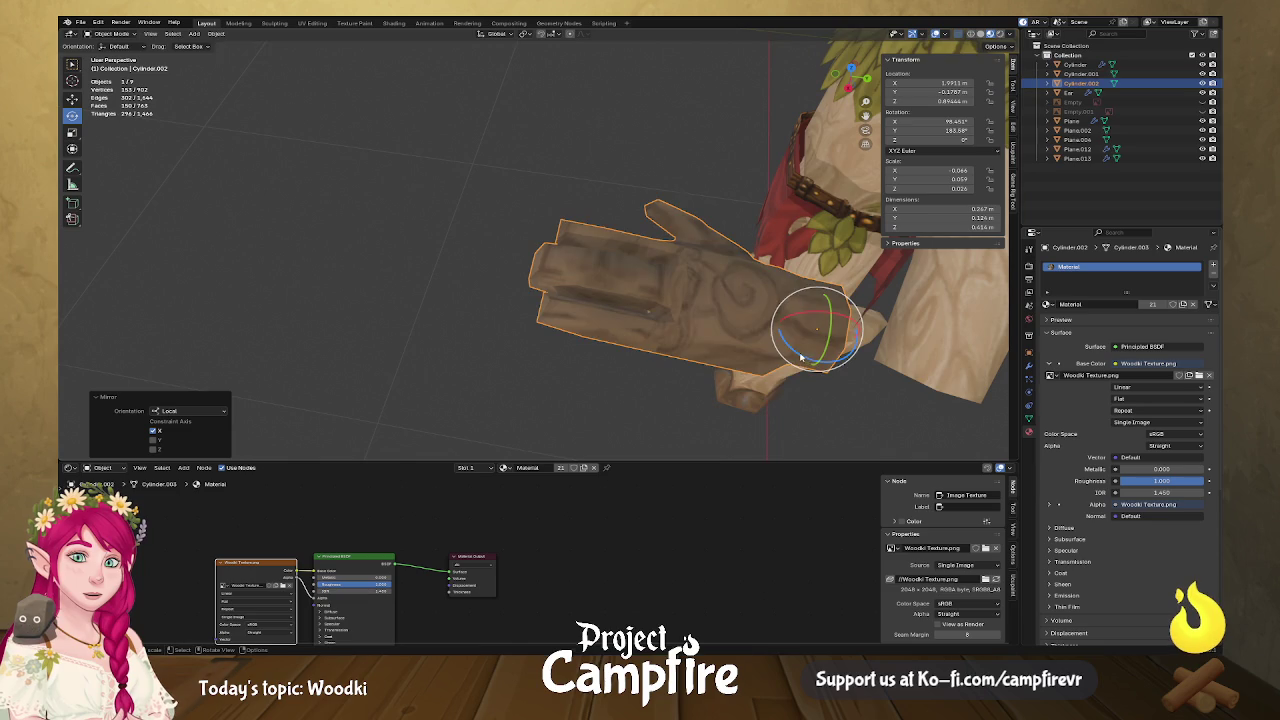
Rotate the mirrored hand about Z so it hangs down from the wrist.
drag(801, 357, 840, 330)
mouse_move(840, 330)
middle_down()
mouse_move(828, 340)
mouse_move(608, 286)
middle_up()
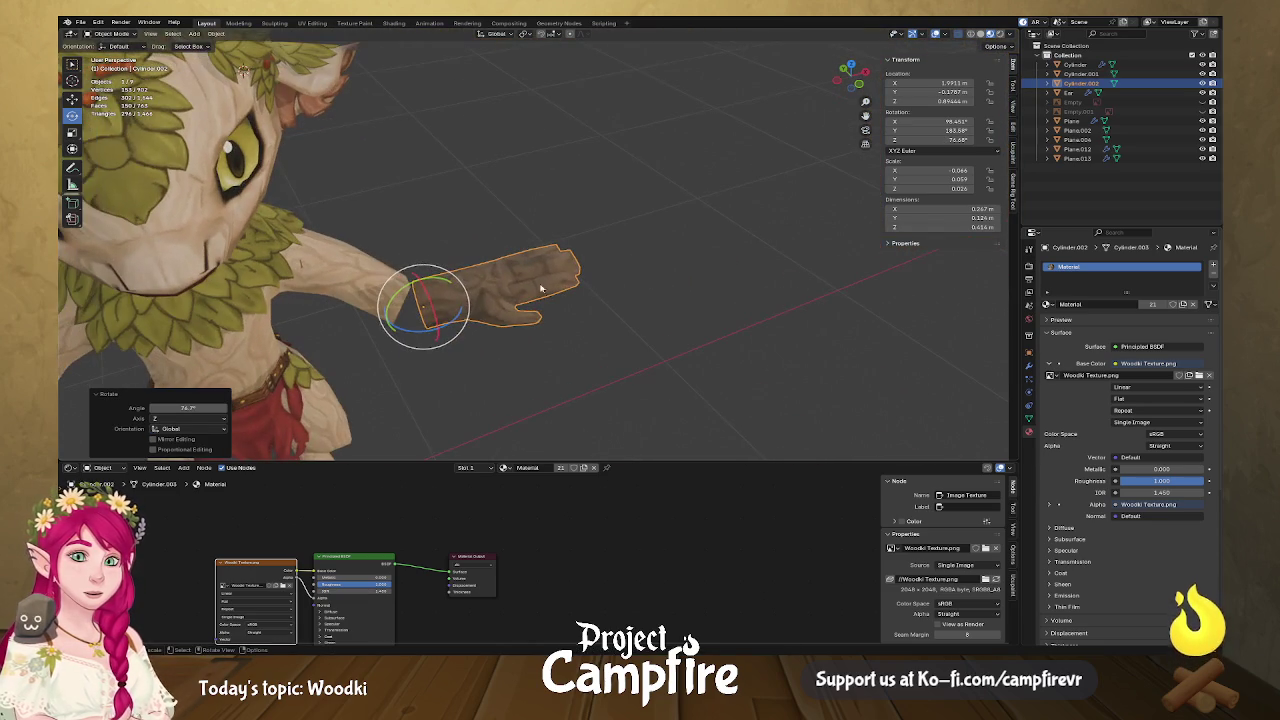
drag(436, 283, 442, 330)
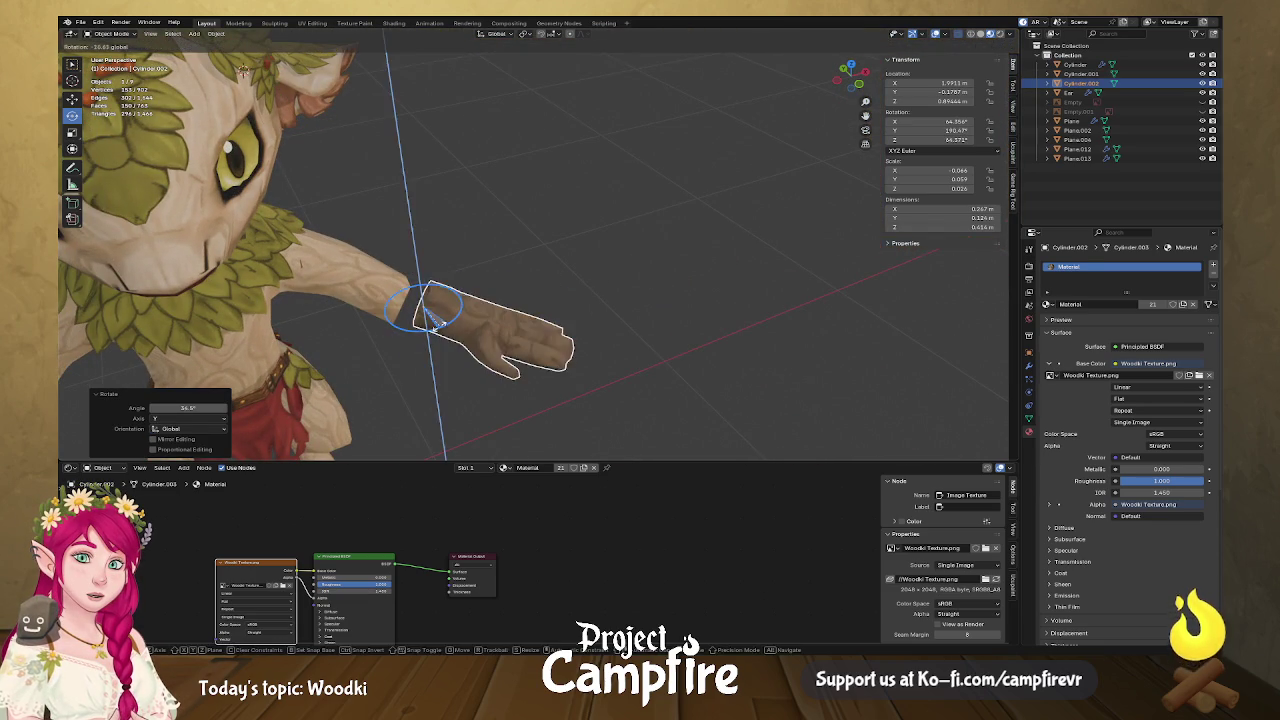
mouse_move(442, 330)
middle_down()
mouse_move(347, 323)
mouse_move(449, 311)
mouse_move(700, 340)
middle_up()
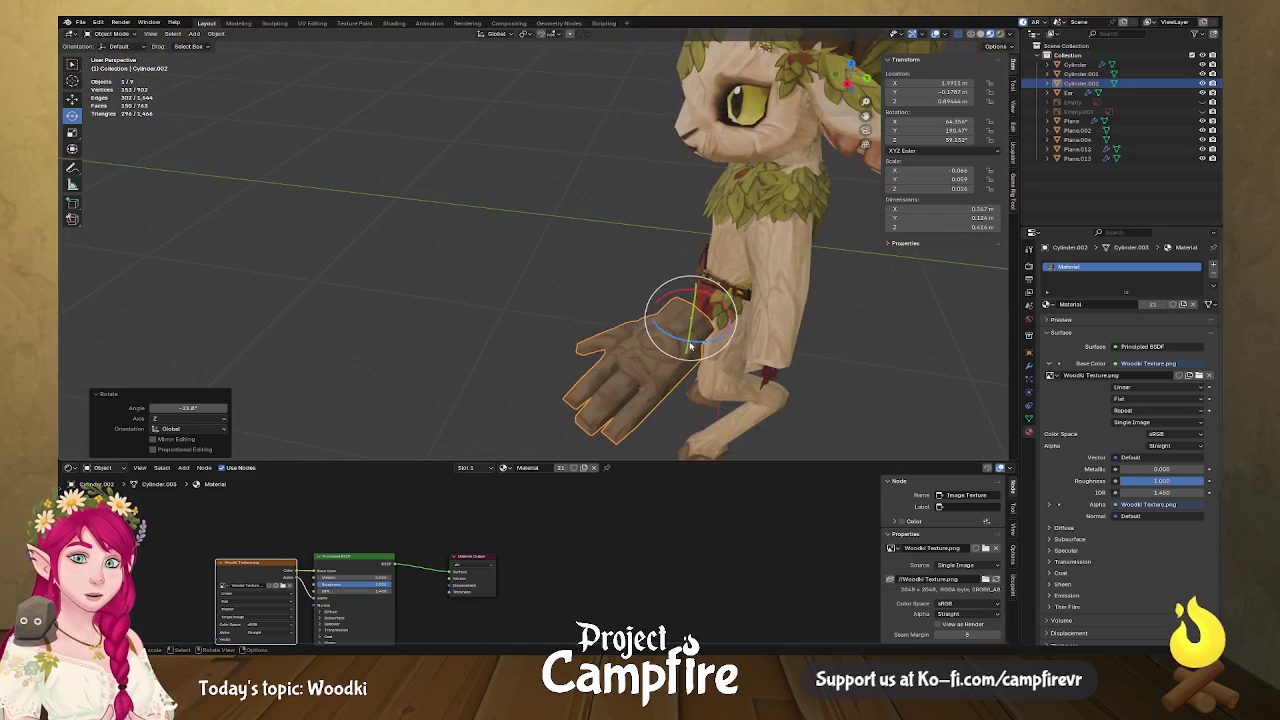
key(r)
key(z)
click(658, 338)
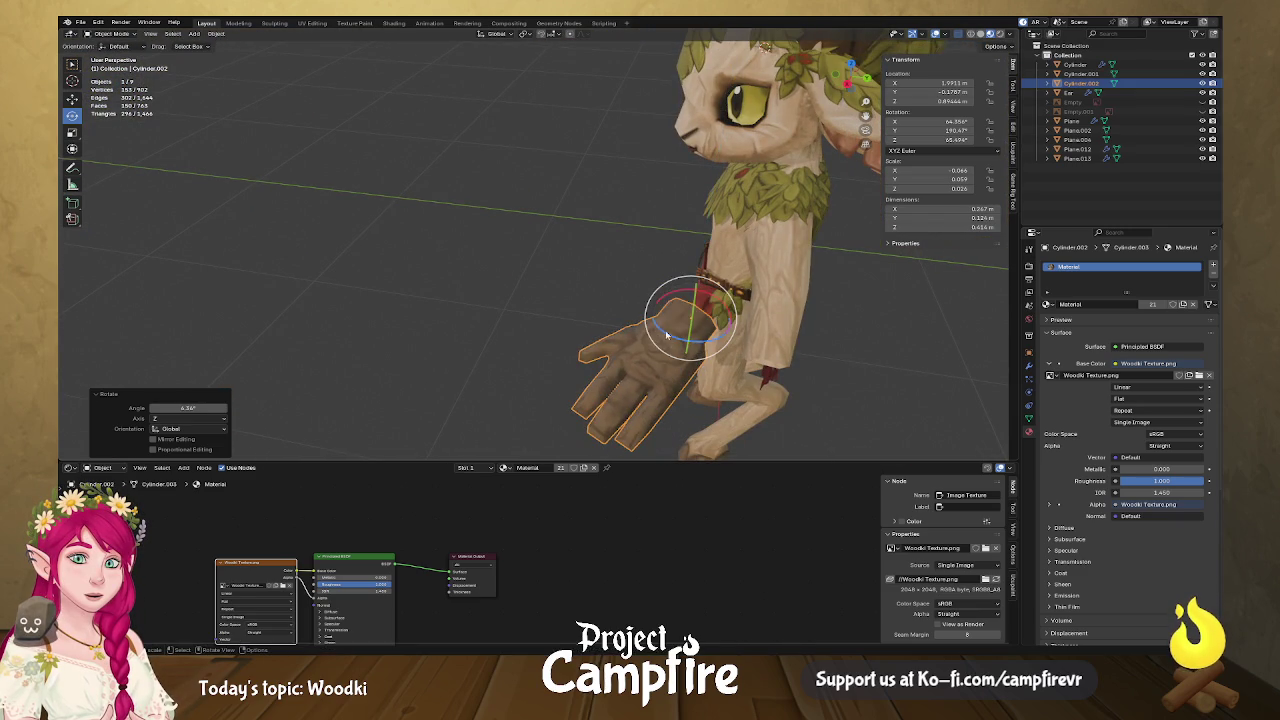
mouse_move(690, 303)
mouse_down()
mouse_move(659, 341)
mouse_move(671, 356)
mouse_up()
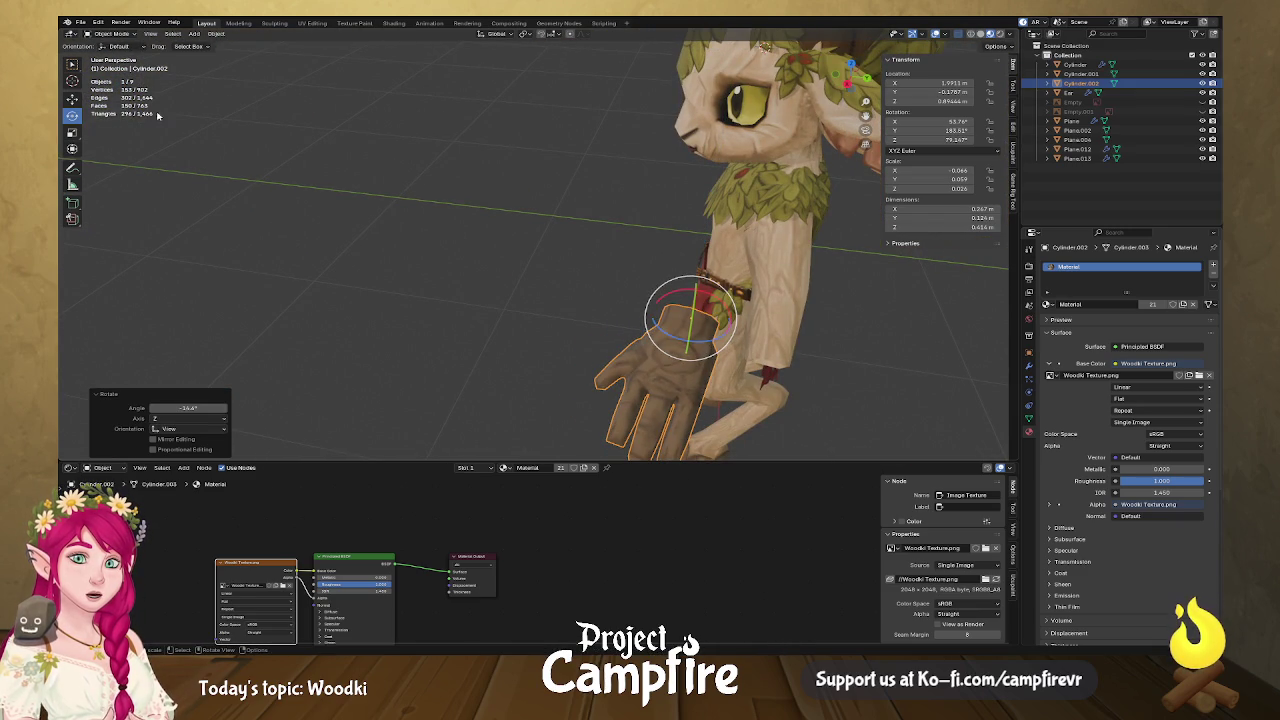
Move the hand along Z to the end of the arm and scale it up to 1.079.
drag(714, 336, 839, 356)
mouse_move(839, 356)
middle_down()
mouse_move(790, 352)
mouse_move(830, 300)
mouse_move(841, 310)
mouse_move(737, 319)
mouse_move(674, 366)
mouse_move(679, 323)
mouse_move(598, 351)
middle_up()
key(g)
key(z)
click(809, 289)
key(s)
click(766, 343)
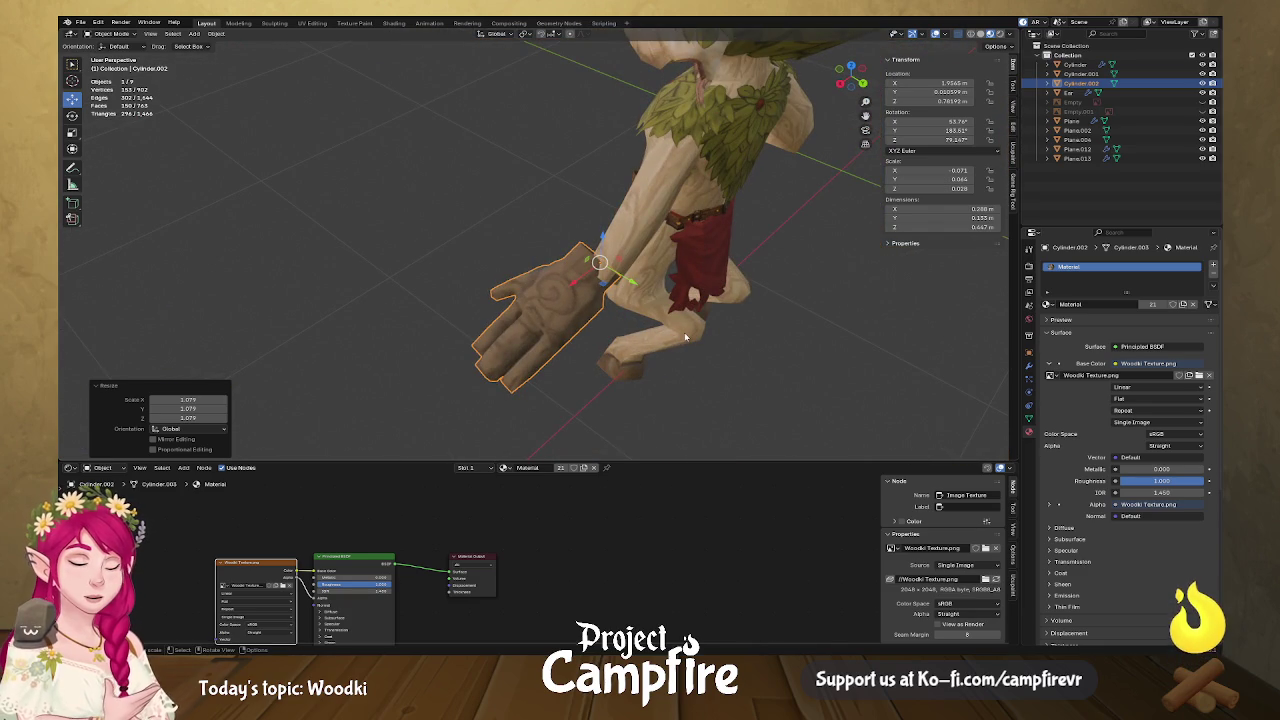
middle_drag(548, 320, 611, 257)
click(497, 35)
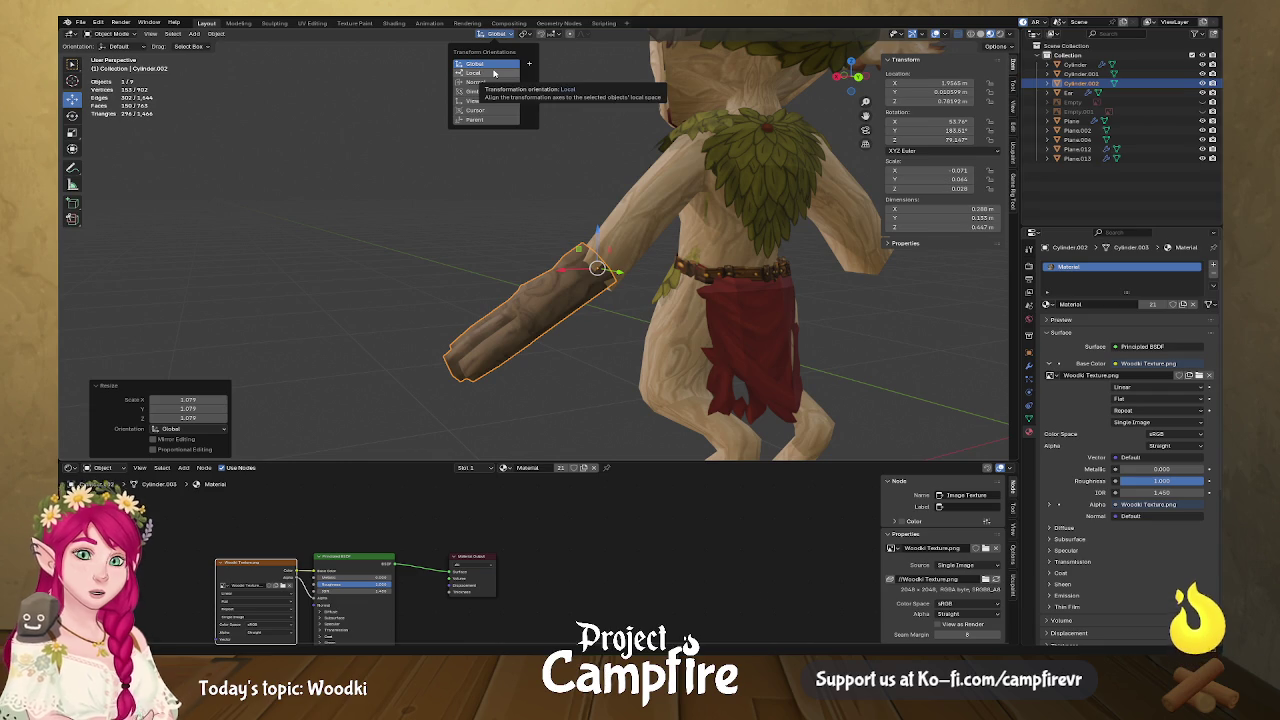
Switch to Local orientation, shorten the hand along local Z and nudge it along local X.
click(493, 73)
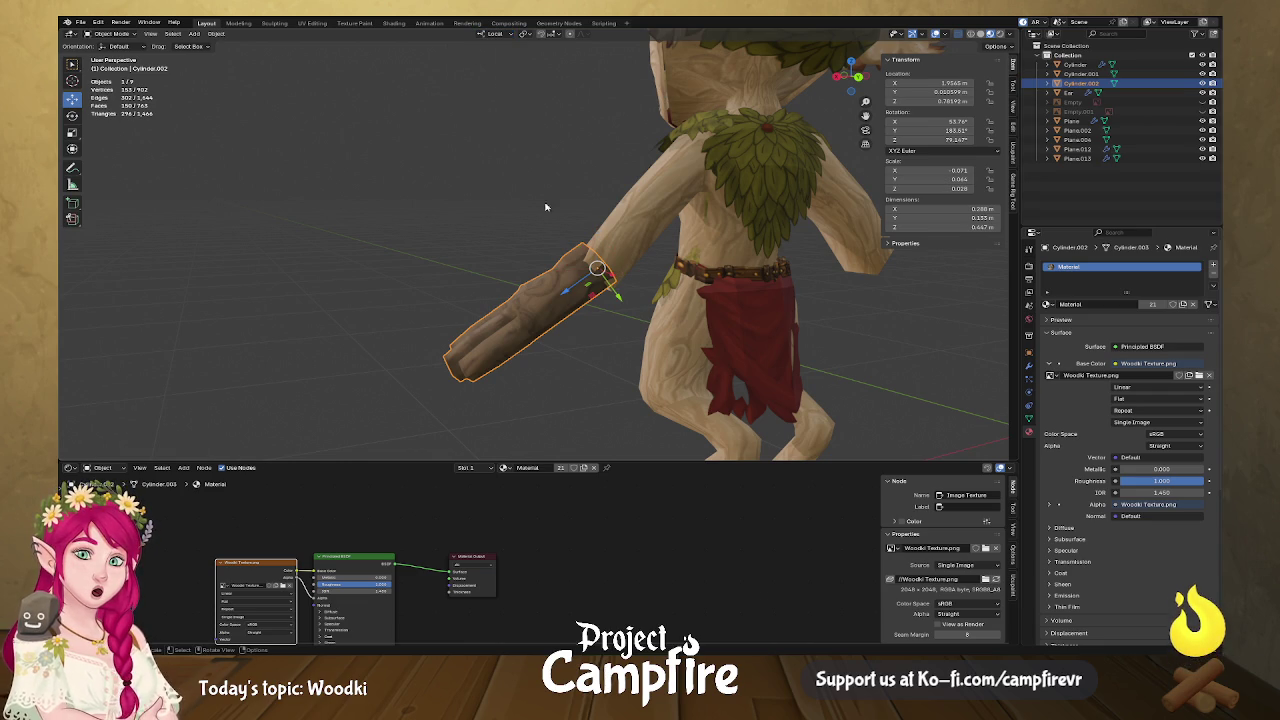
key(s)
key(z)
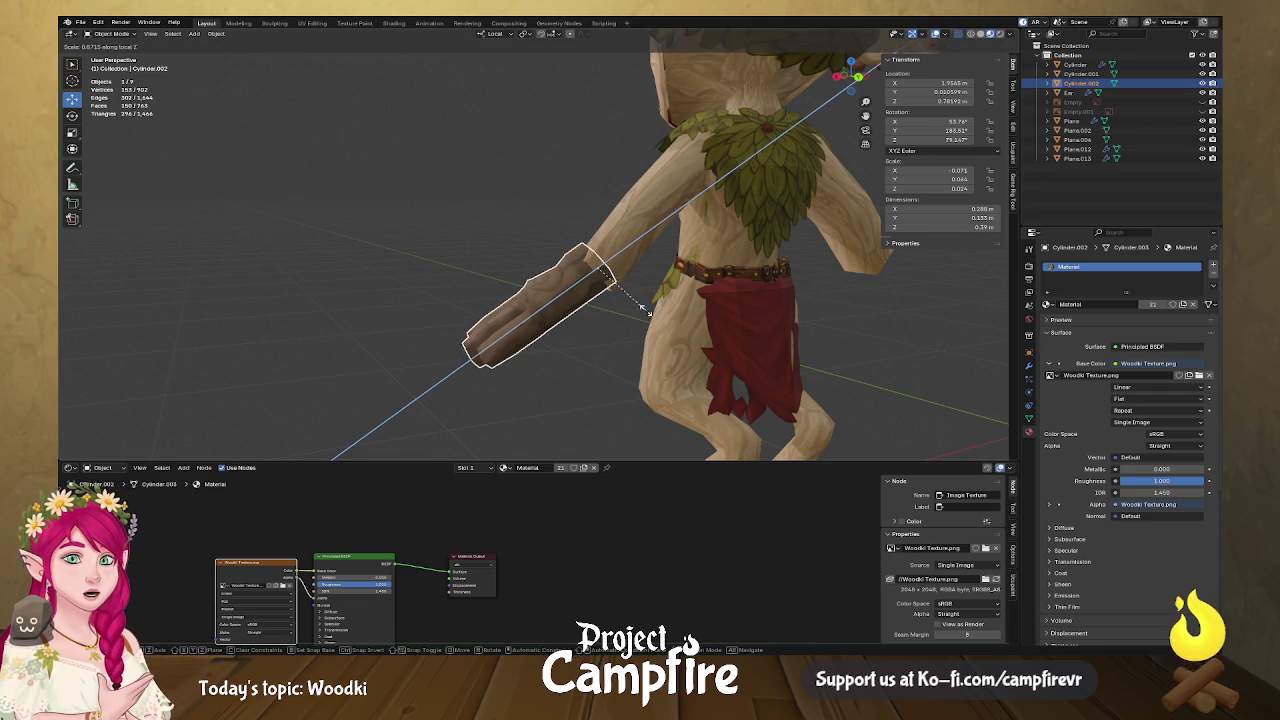
click(645, 308)
mouse_move(585, 321)
middle_down()
mouse_move(717, 323)
mouse_move(691, 369)
mouse_move(651, 332)
middle_up()
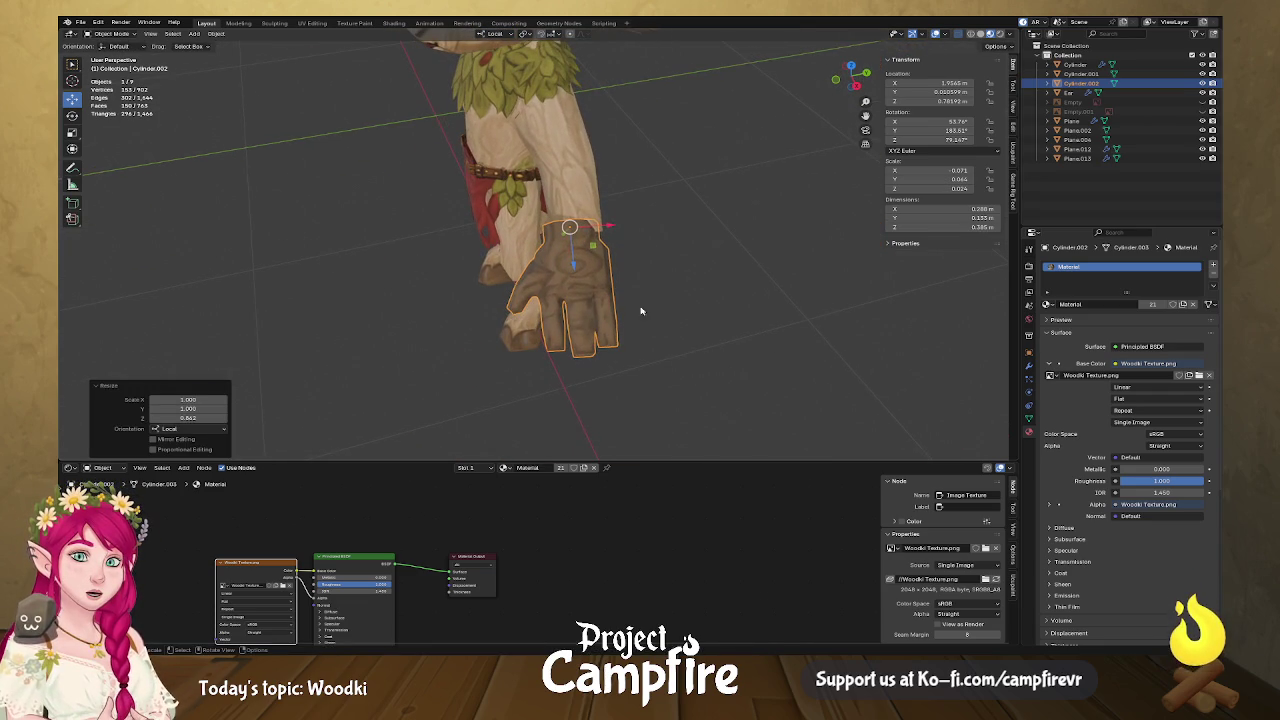
drag(609, 231, 622, 232)
mouse_move(622, 232)
middle_down()
mouse_move(744, 234)
mouse_move(566, 260)
middle_up()
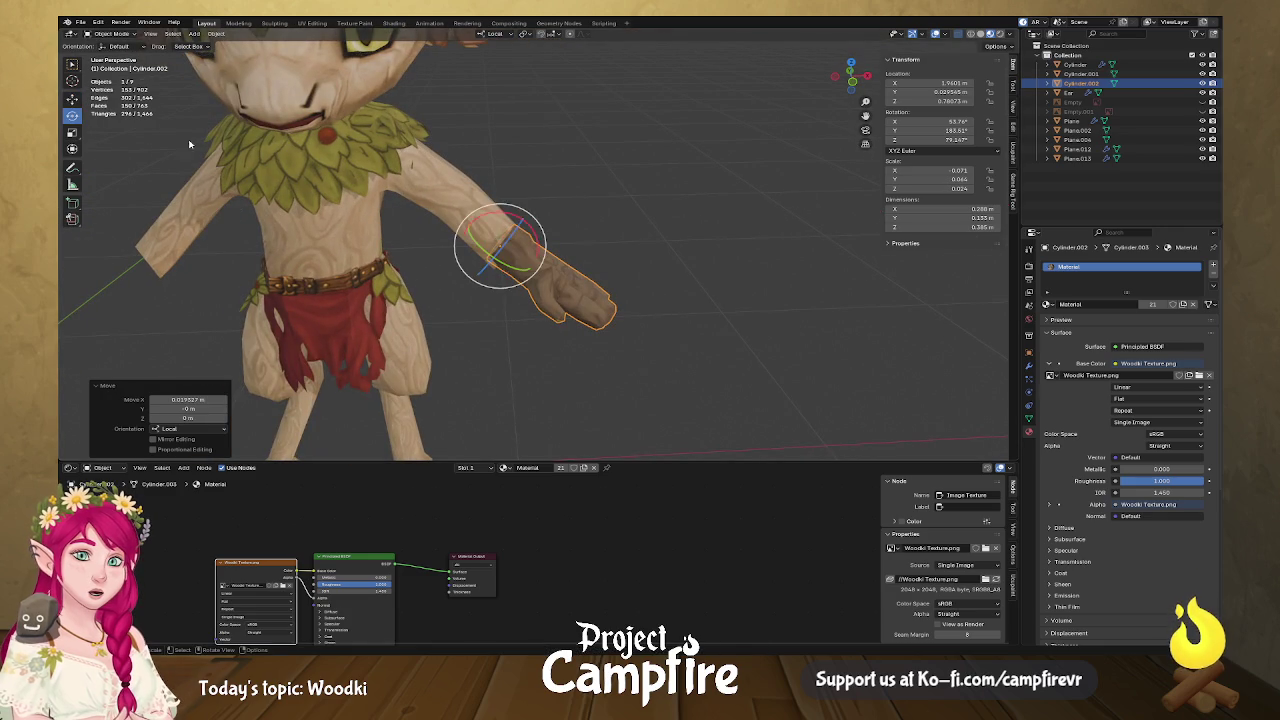
Tilt the hand about local X and enlarge it uniformly to 1.218.
drag(532, 224, 546, 242)
key(s)
click(558, 250)
middle_drag(558, 250, 536, 247)
drag(497, 228, 502, 229)
mouse_move(502, 229)
middle_down()
mouse_move(413, 245)
mouse_move(433, 277)
middle_up()
Rotate the hand about local Y, shrink it to 0.895, tilt it and shift it along local X.
mouse_move(601, 269)
middle_down()
mouse_move(657, 271)
mouse_move(591, 288)
middle_up()
drag(533, 274, 552, 272)
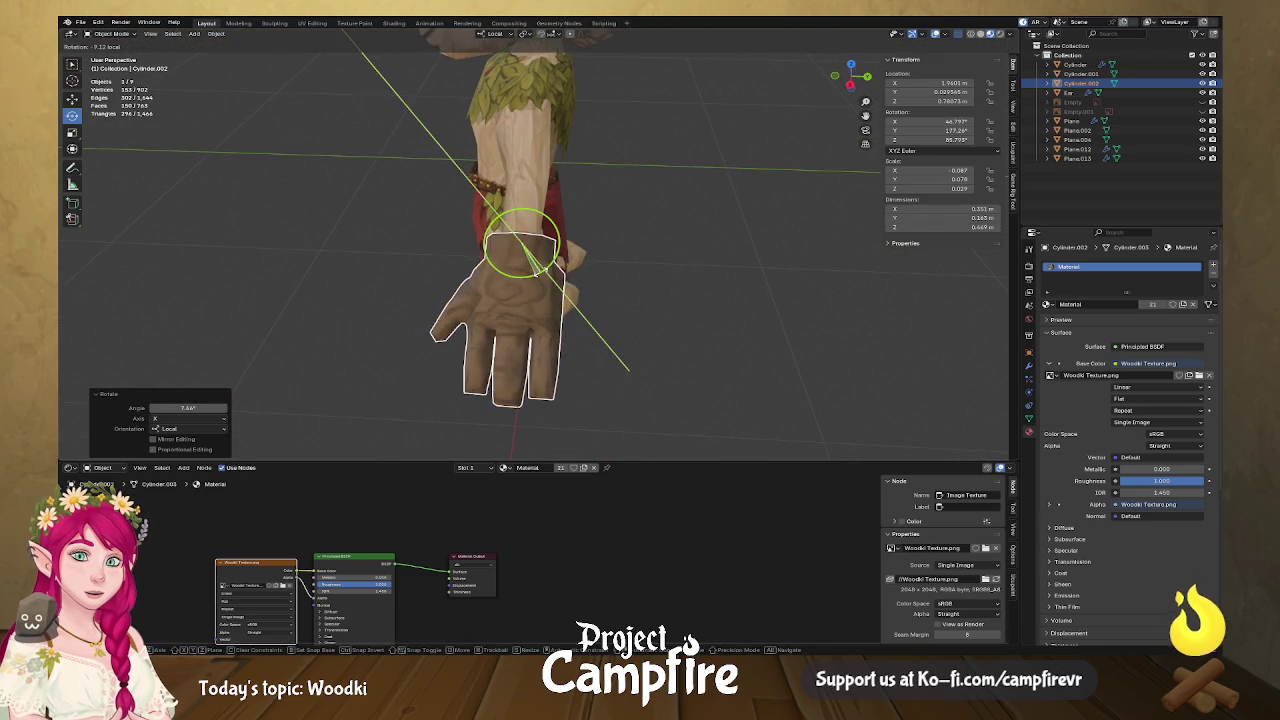
key(s)
click(588, 282)
mouse_move(585, 280)
middle_down()
mouse_move(720, 240)
mouse_move(573, 290)
mouse_move(651, 286)
mouse_move(560, 290)
mouse_move(508, 254)
middle_up()
drag(508, 238, 505, 277)
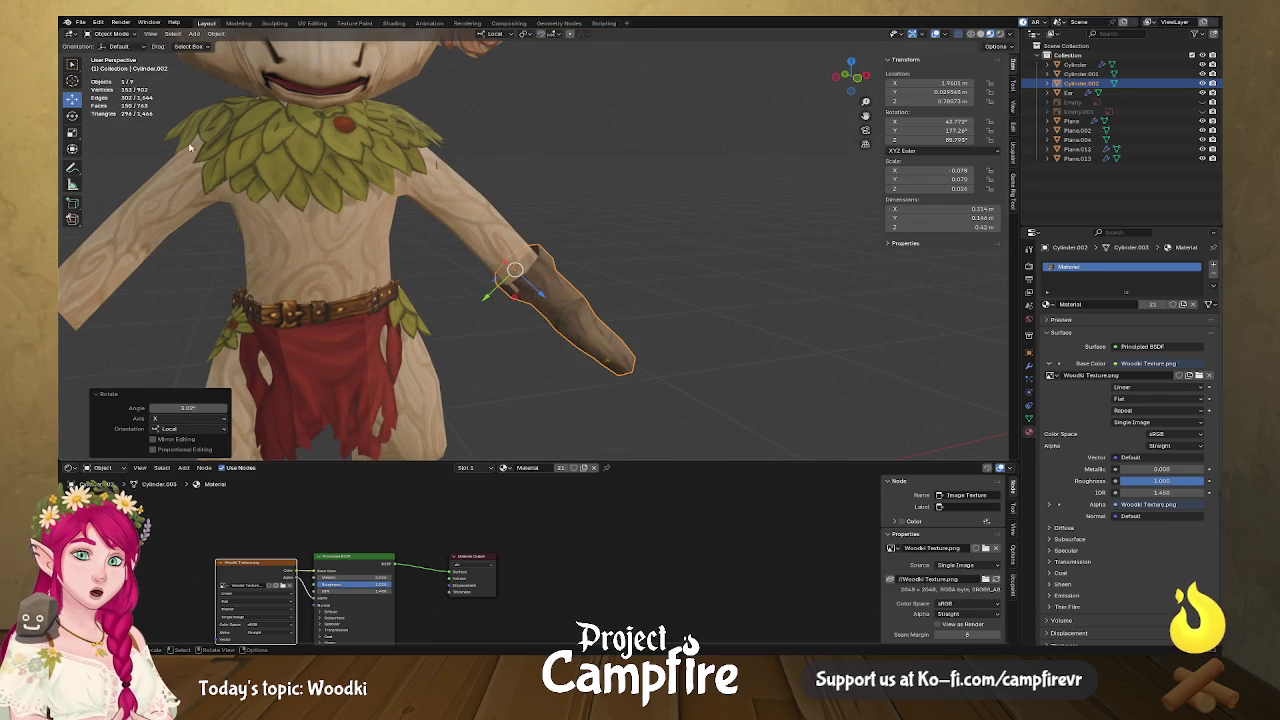
mouse_move(530, 283)
middle_down()
mouse_move(436, 298)
mouse_move(522, 268)
middle_up()
key(g)
key(x)
click(522, 274)
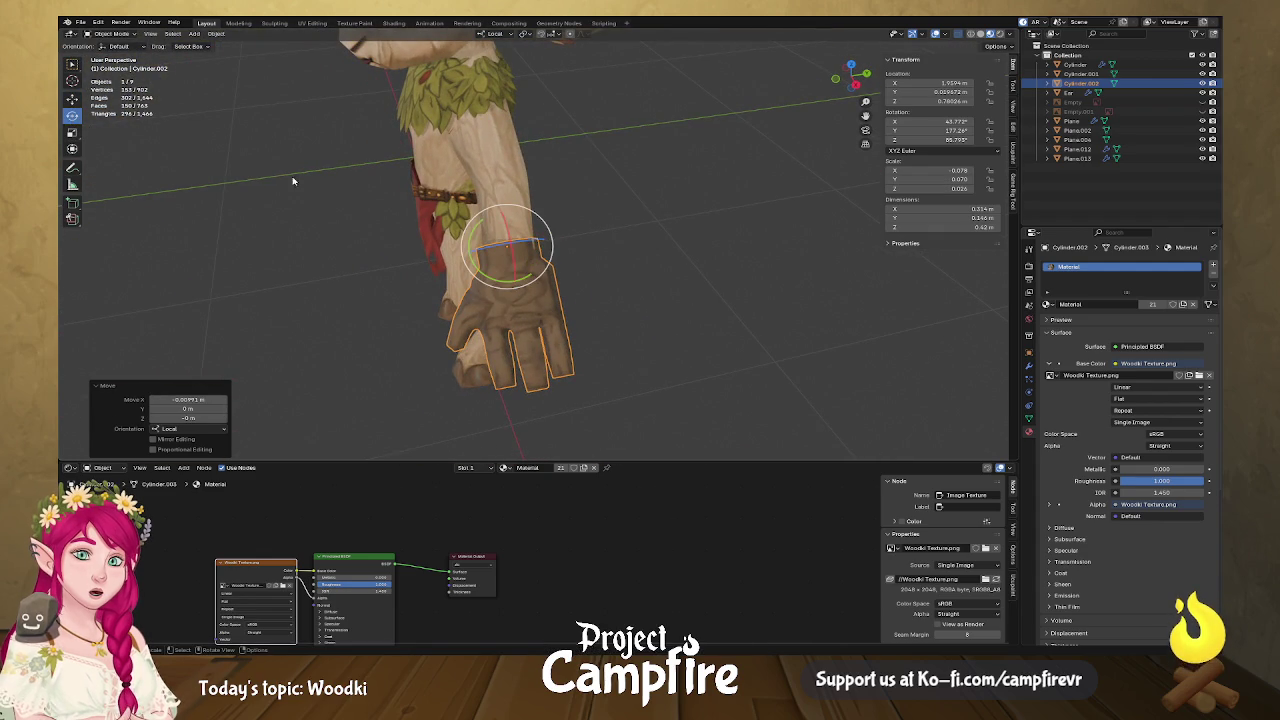
Rotate the hand slightly about local Y and move it along Y at the wrist.
drag(527, 280, 525, 280)
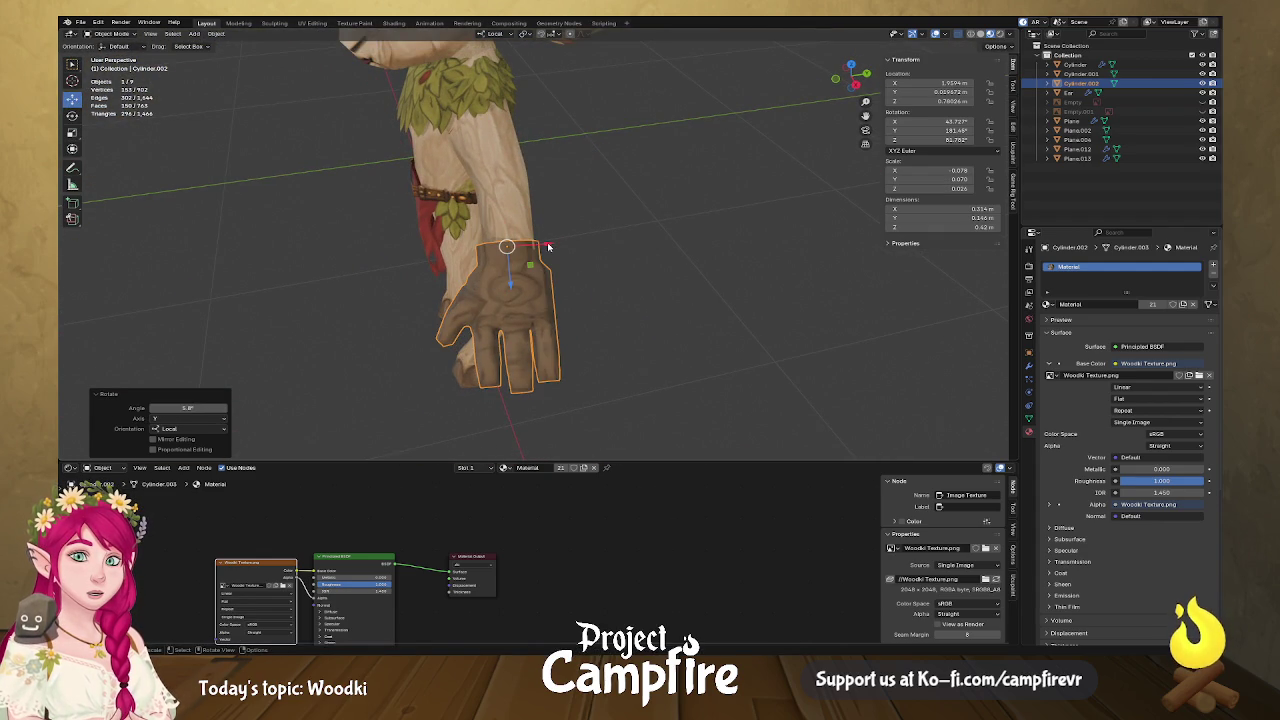
drag(549, 246, 555, 248)
mouse_move(555, 248)
middle_down()
mouse_move(486, 229)
mouse_move(634, 257)
mouse_move(755, 235)
mouse_move(657, 271)
mouse_move(694, 274)
mouse_move(577, 297)
middle_up()
key(g)
key(y)
click(491, 300)
mouse_move(491, 300)
middle_down()
mouse_move(414, 300)
mouse_move(515, 300)
mouse_move(500, 271)
mouse_move(680, 269)
mouse_move(517, 372)
mouse_move(494, 334)
mouse_move(623, 320)
mouse_move(482, 280)
mouse_move(344, 316)
mouse_move(358, 314)
middle_up()
Scale the hand to 1.096 and move it along X.
key(s)
click(568, 280)
key(g)
key(x)
click(560, 266)
click(517, 372)
Make two small X shifts and tilt the hand a few degrees about local X.
key(g)
key(x)
click(528, 268)
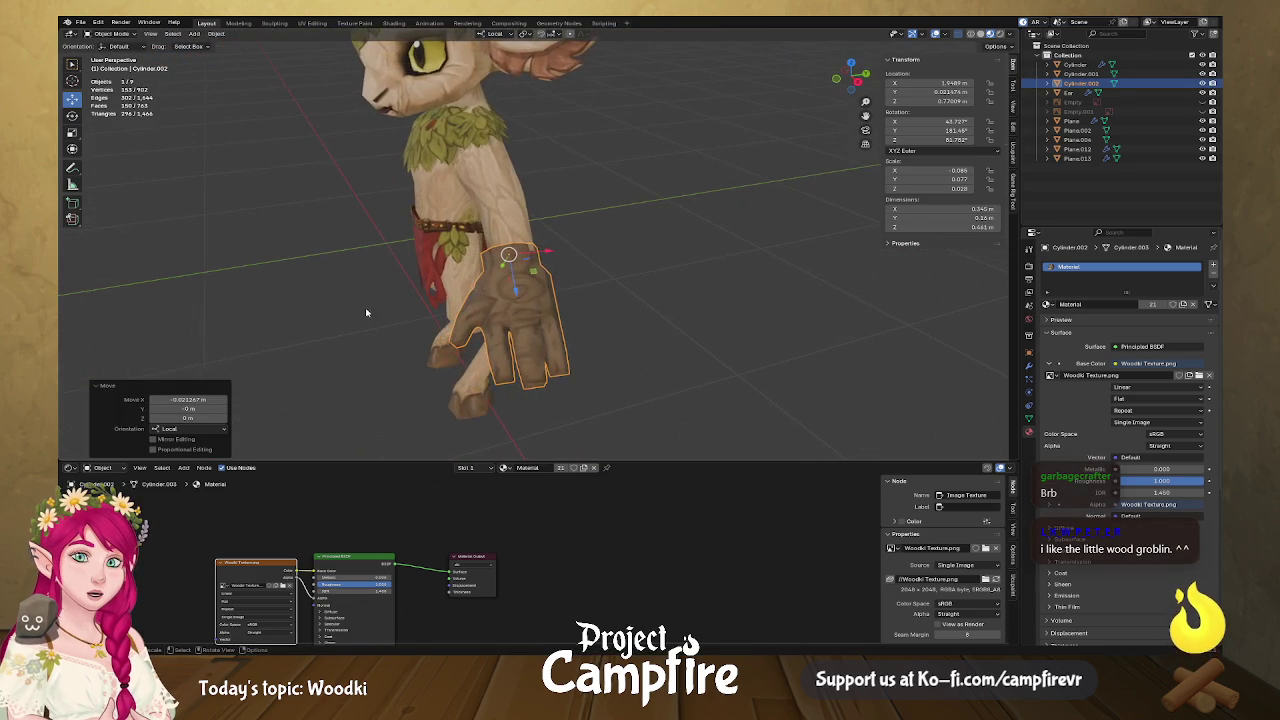
key(g)
key(x)
click(556, 251)
mouse_move(556, 251)
middle_down()
mouse_move(594, 277)
mouse_move(665, 241)
mouse_move(623, 277)
mouse_move(557, 259)
mouse_move(569, 314)
mouse_move(597, 291)
mouse_move(575, 280)
mouse_move(601, 266)
mouse_move(519, 287)
middle_up()
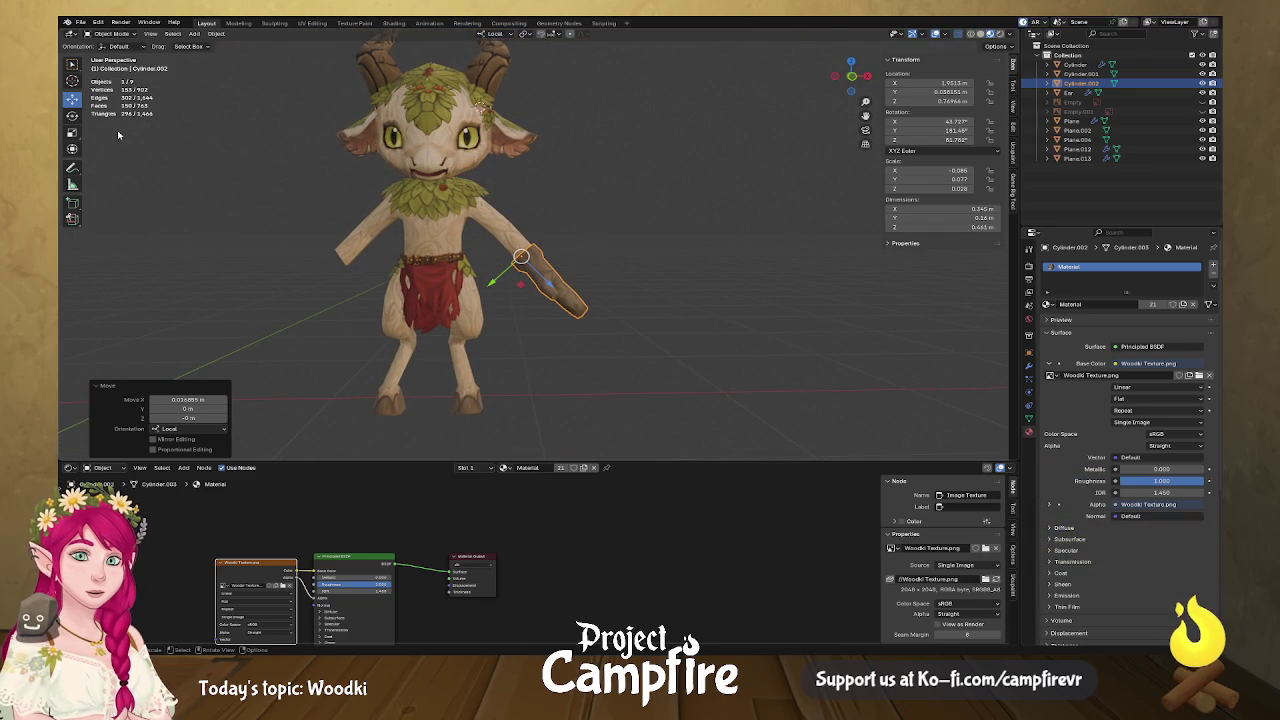
drag(557, 262, 557, 263)
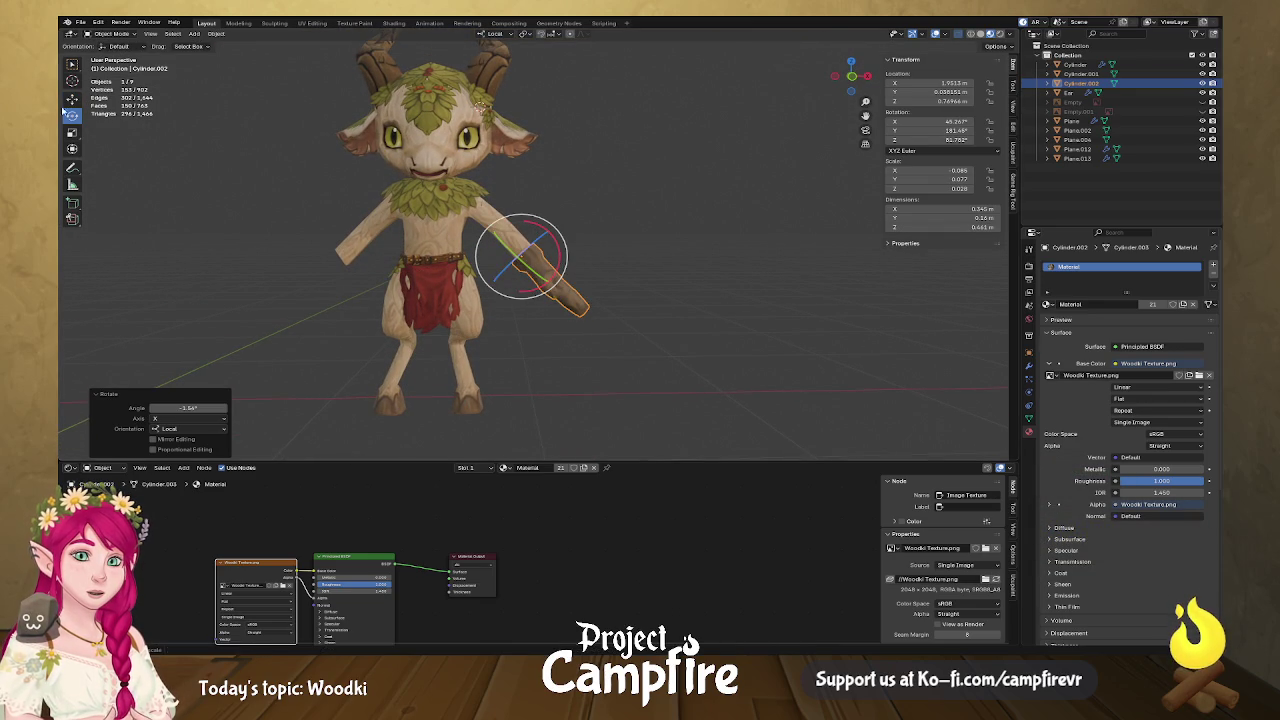
scroll(531, 283, up, 2)
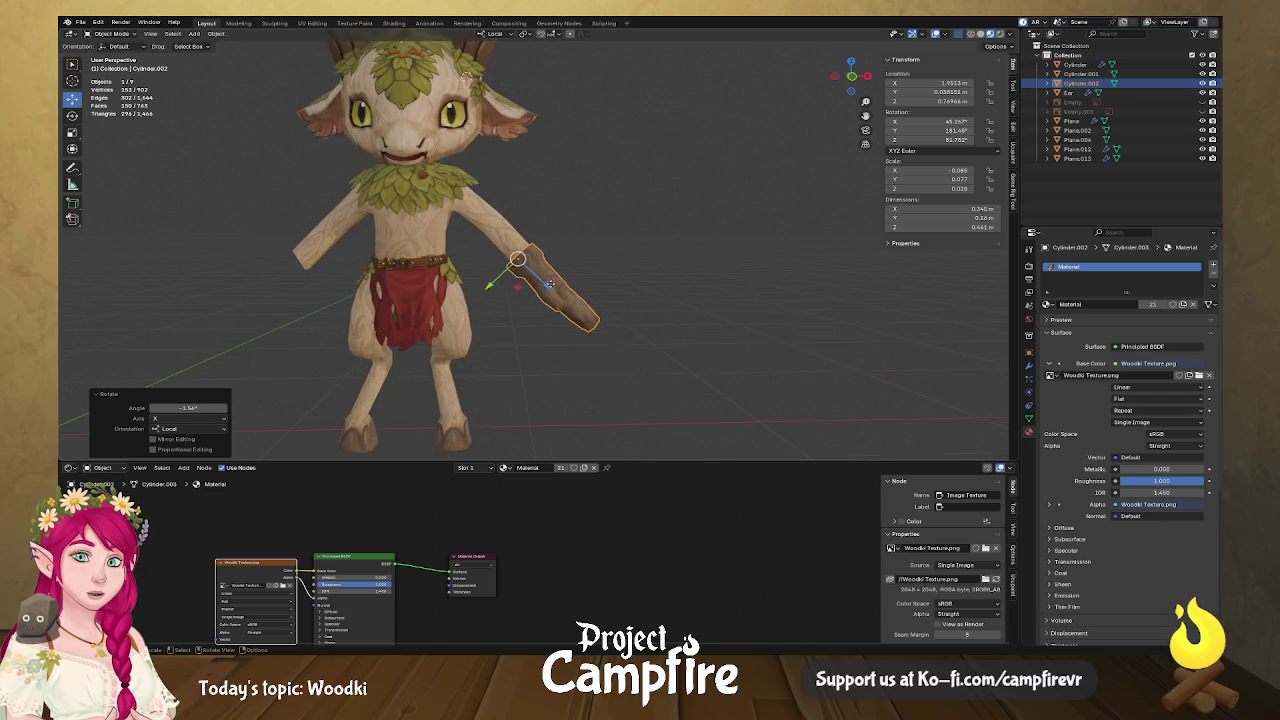
Adjust the hand's position along local Z, then make a small X shift.
key(g)
key(z)
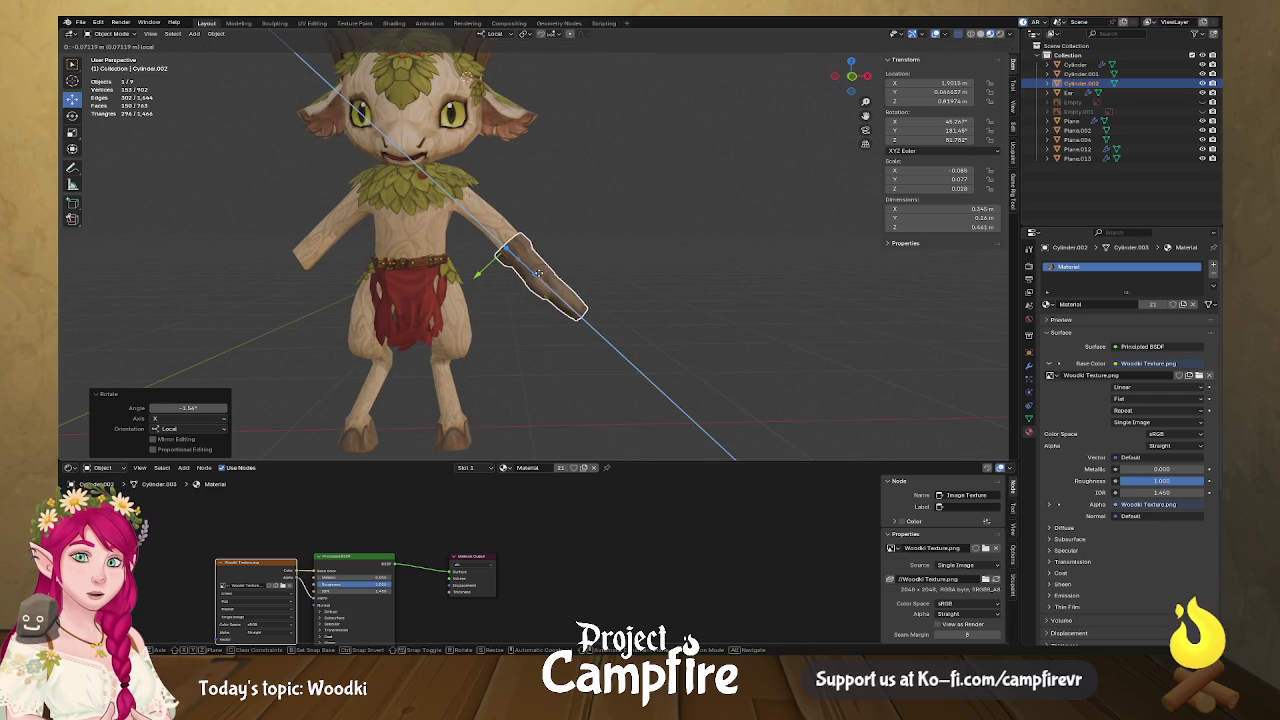
click(569, 303)
mouse_move(569, 303)
middle_down()
mouse_move(494, 272)
mouse_move(652, 287)
mouse_move(633, 290)
middle_up()
key(g)
key(x)
click(522, 266)
middle_drag(522, 266, 320, 280)
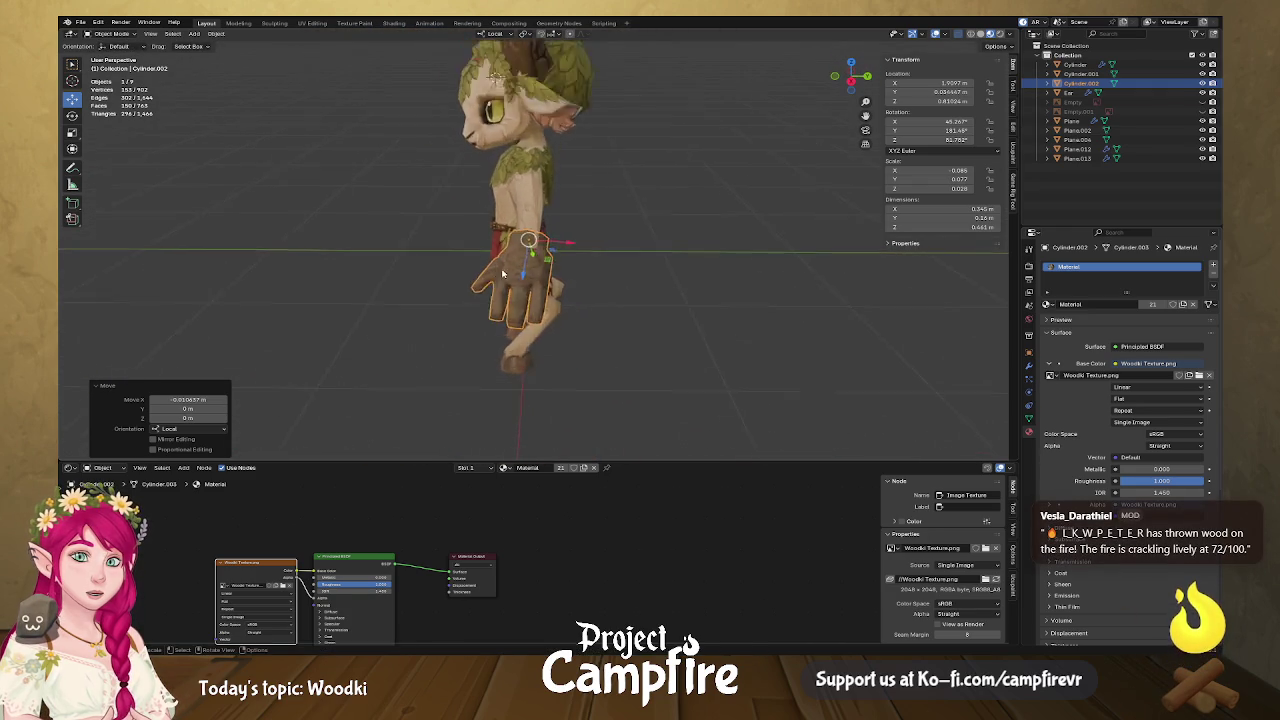
scroll(500, 300, up, 3)
Enter Edit Mode on the hand and select a face of its mesh.
key(Tab)
scroll(534, 250, up, 3)
click(514, 224)
Move the selected hand face and a wrist face along Y.
middle_drag(514, 224, 560, 254)
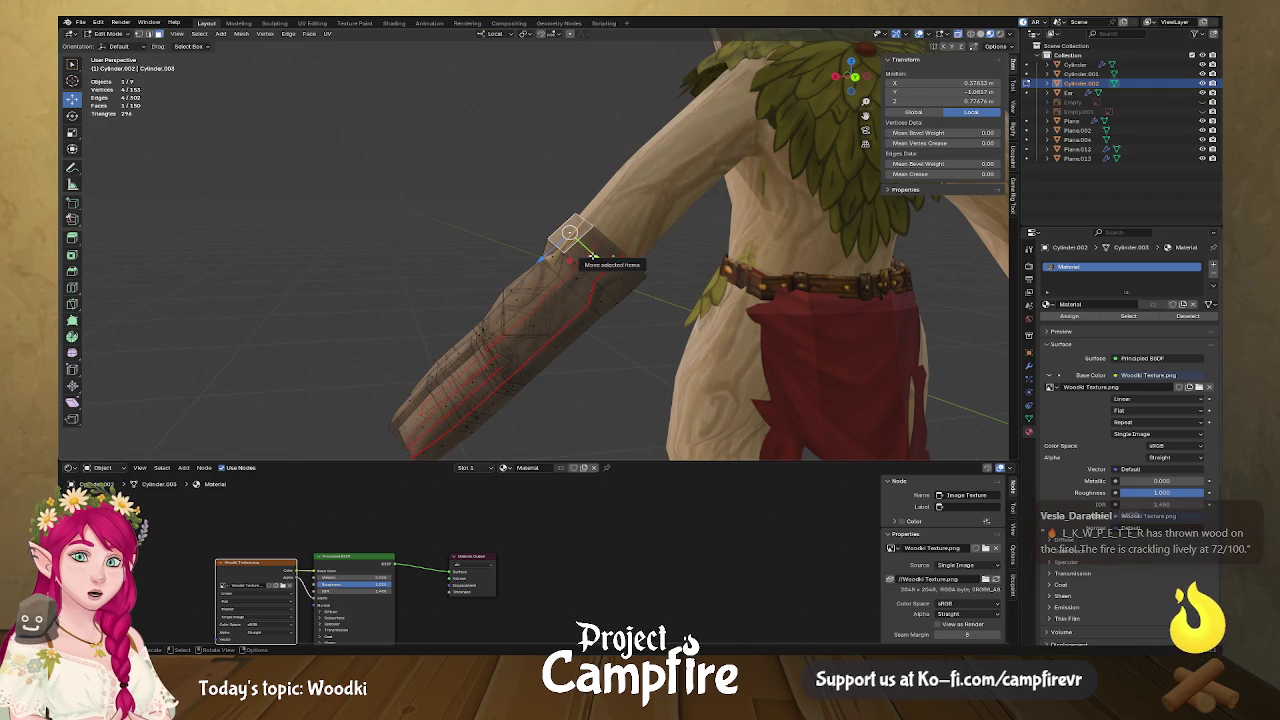
key(g)
key(y)
click(589, 254)
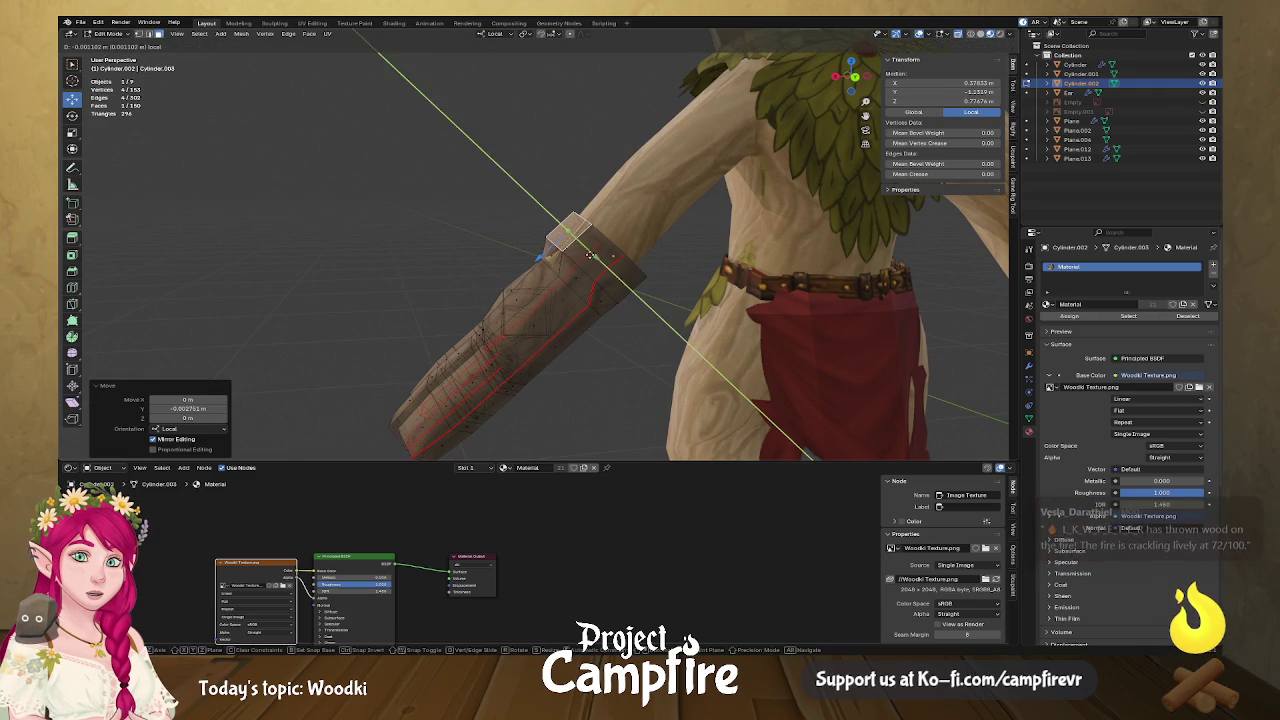
mouse_move(589, 254)
middle_down()
mouse_move(679, 264)
mouse_move(560, 258)
middle_up()
click(523, 256)
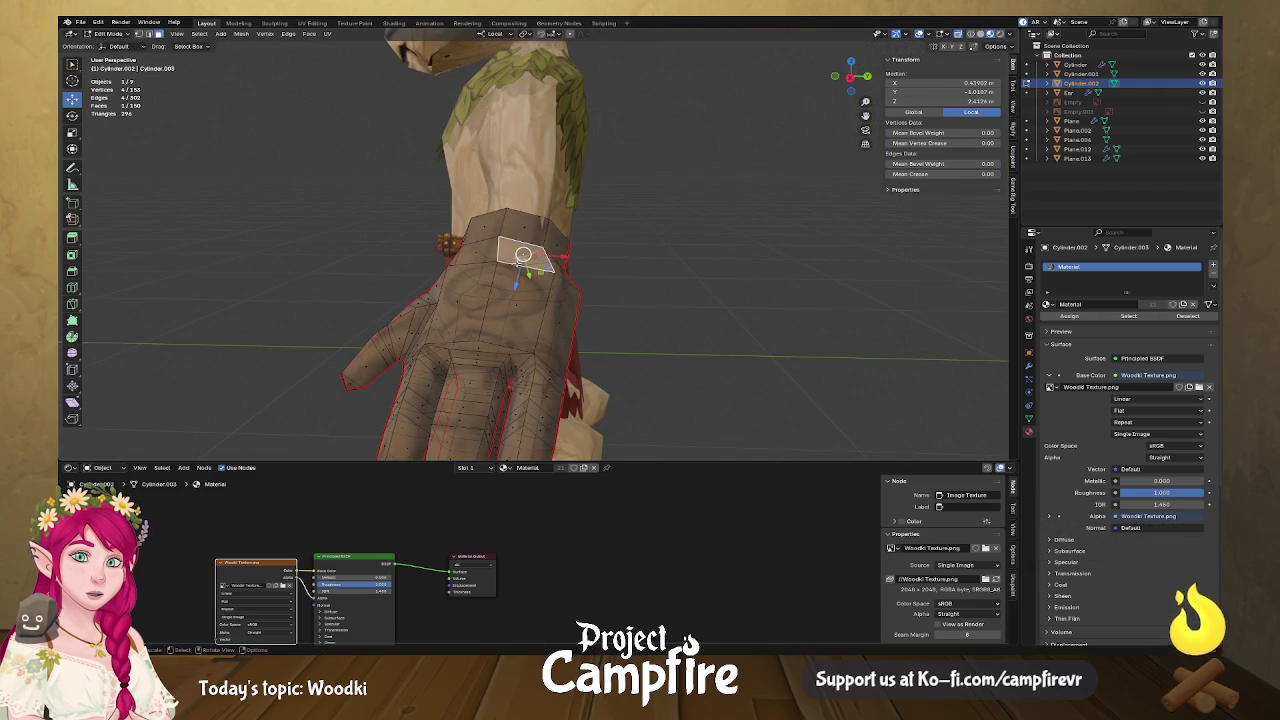
key(g)
key(y)
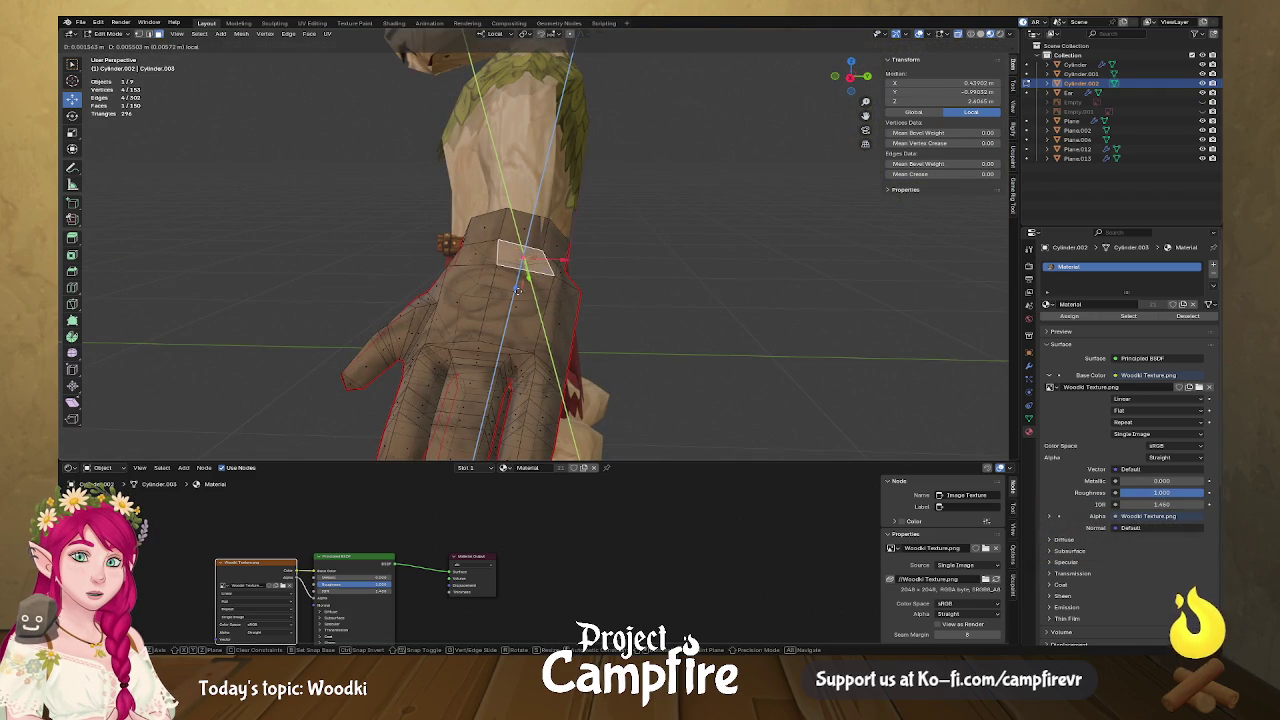
click(517, 290)
Select a forearm face and move it along Y.
middle_drag(517, 290, 437, 243)
click(574, 235)
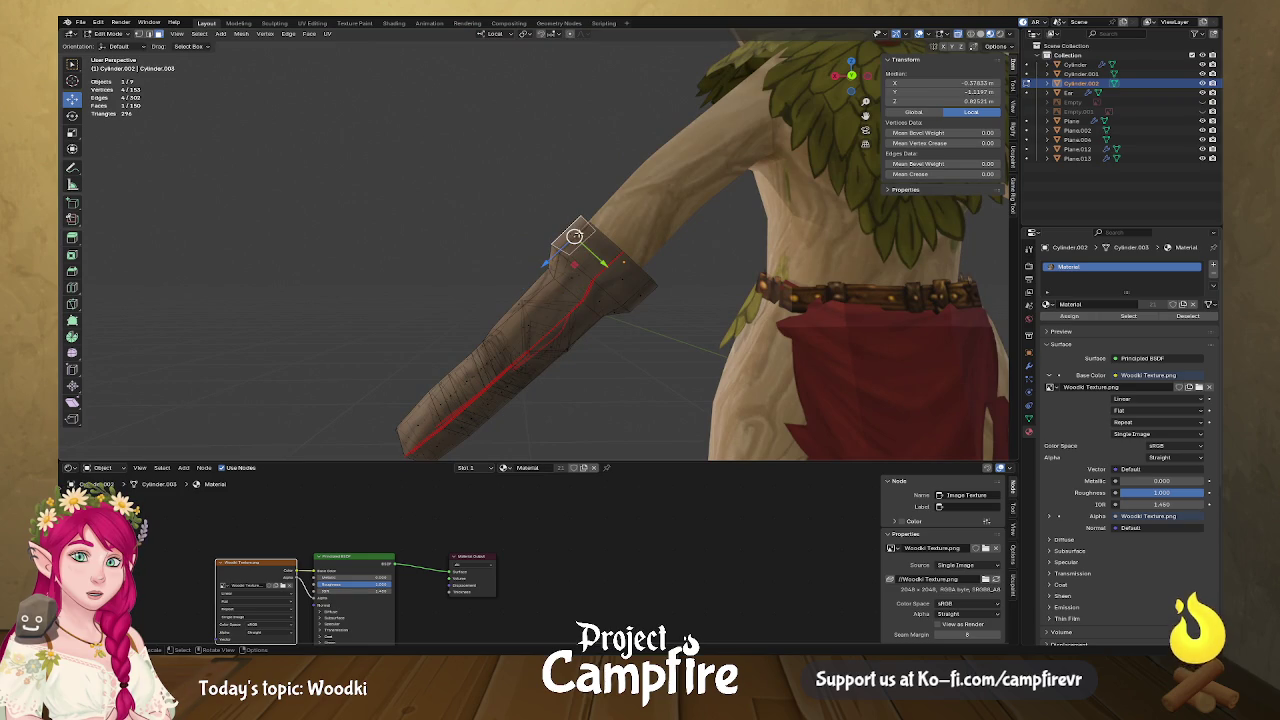
key(g)
key(y)
click(580, 262)
Move a hand face twice along local X, then deselect everything.
middle_drag(580, 262, 489, 239)
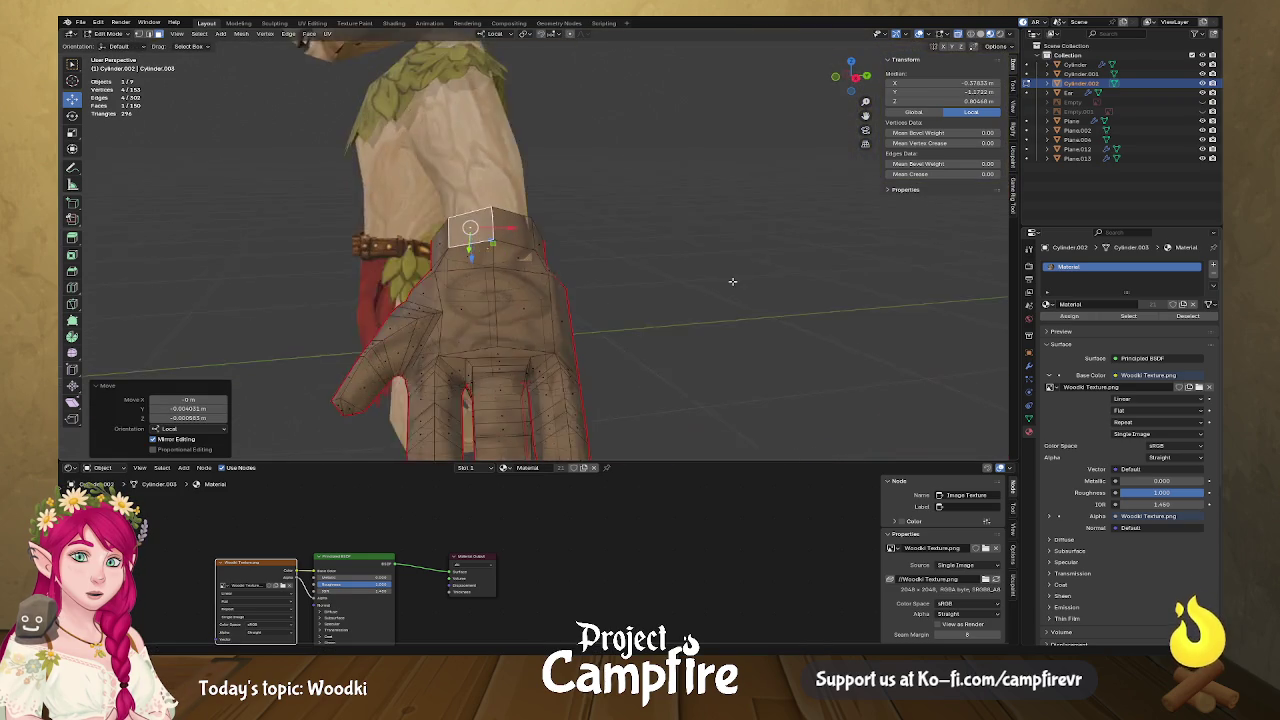
click(519, 230)
key(g)
key(x)
click(555, 258)
key(g)
key(x)
click(585, 264)
click(617, 271)
Return to Object Mode and deselect the glove to view the whole character.
mouse_move(671, 287)
middle_down()
mouse_move(749, 277)
mouse_move(636, 263)
mouse_move(544, 299)
mouse_move(466, 303)
mouse_move(646, 303)
mouse_move(508, 309)
mouse_move(486, 297)
mouse_move(579, 292)
mouse_move(591, 314)
mouse_move(649, 289)
mouse_move(554, 273)
middle_up()
key(Tab)
scroll(520, 272, down, 3)
scroll(629, 263, up, 2)
click(646, 302)
scroll(642, 297, up, 2)
scroll(650, 292, down, 3)
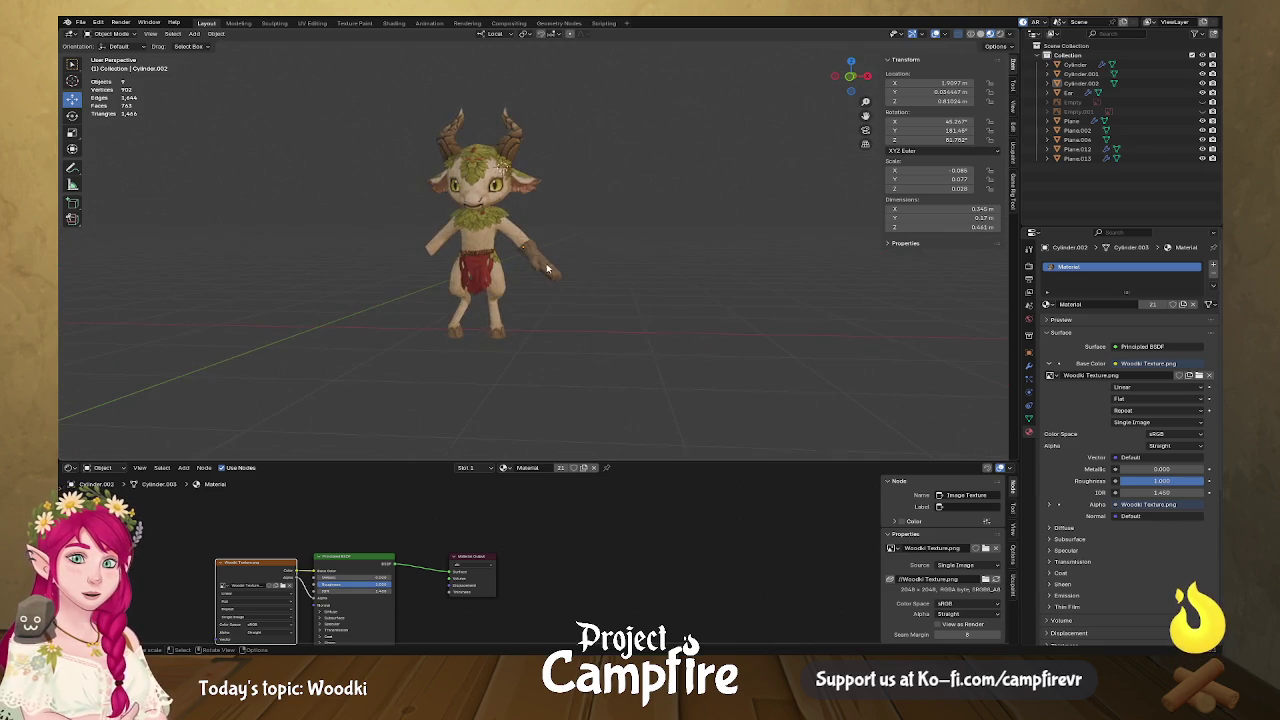
Add a Mirror modifier to the wooden glove.
scroll(546, 266, up, 3)
click(526, 256)
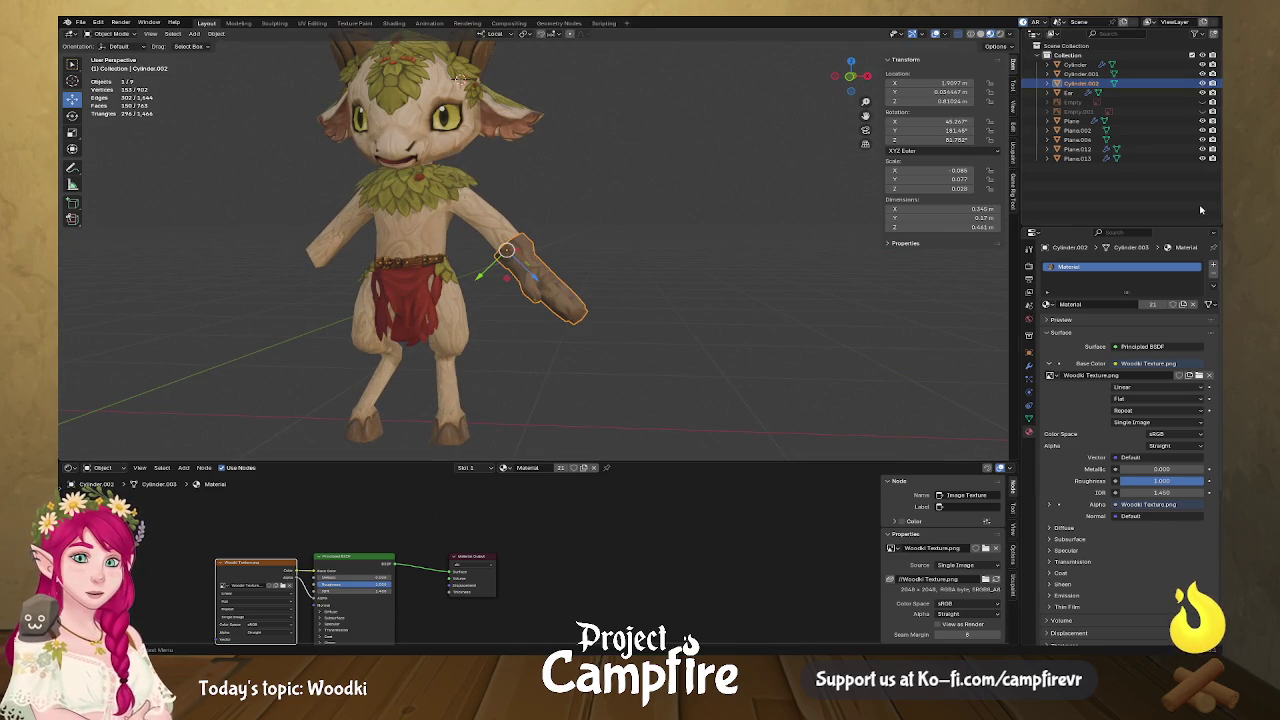
click(1029, 366)
click(1150, 264)
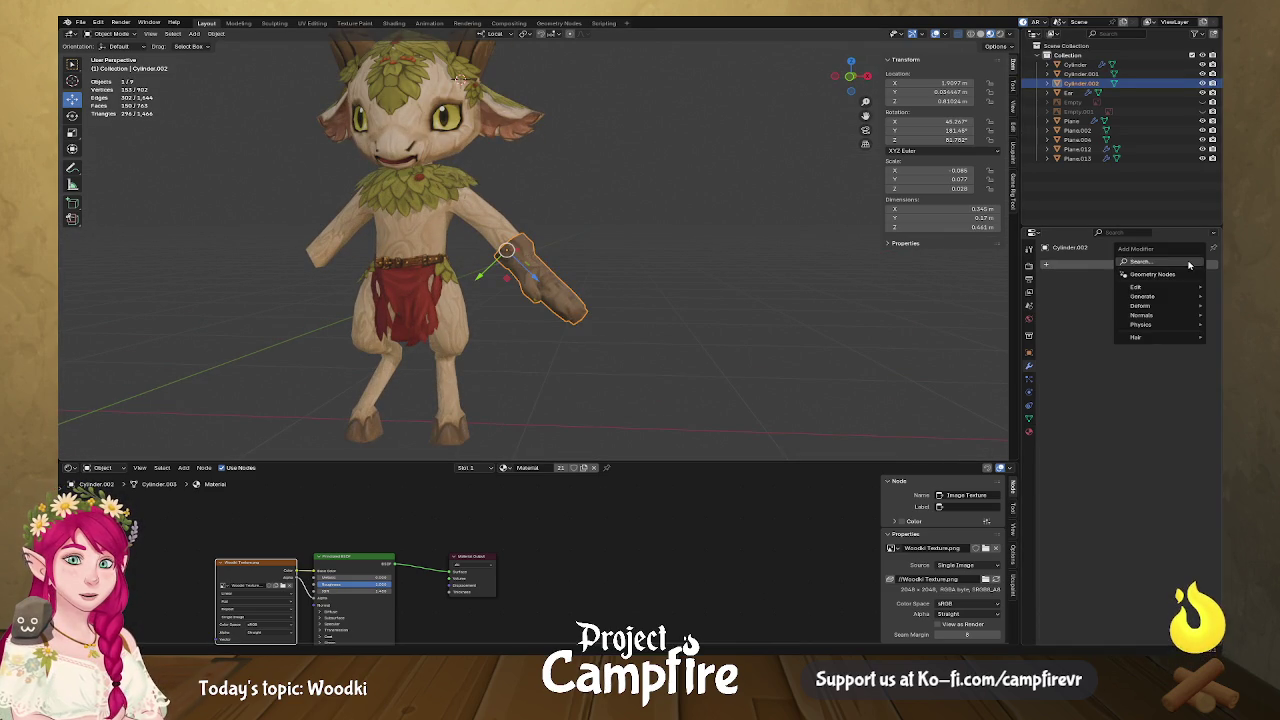
click(1160, 261)
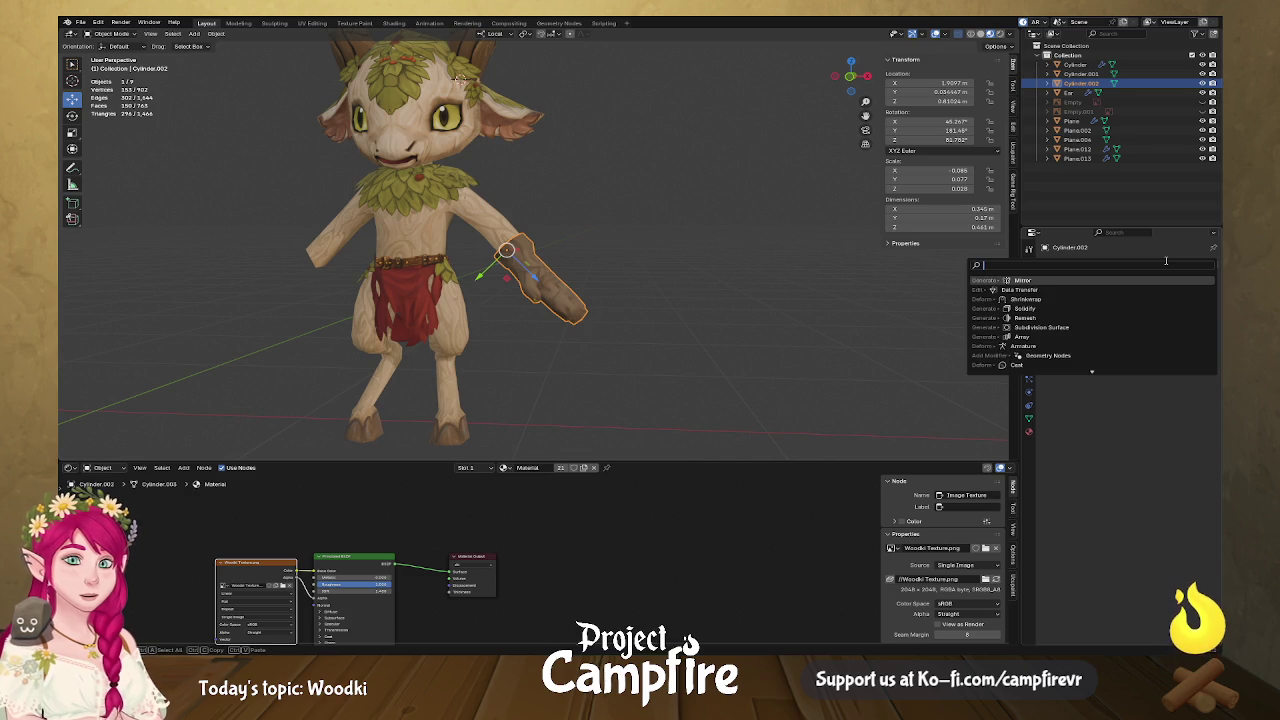
text(mir)
key(Return)
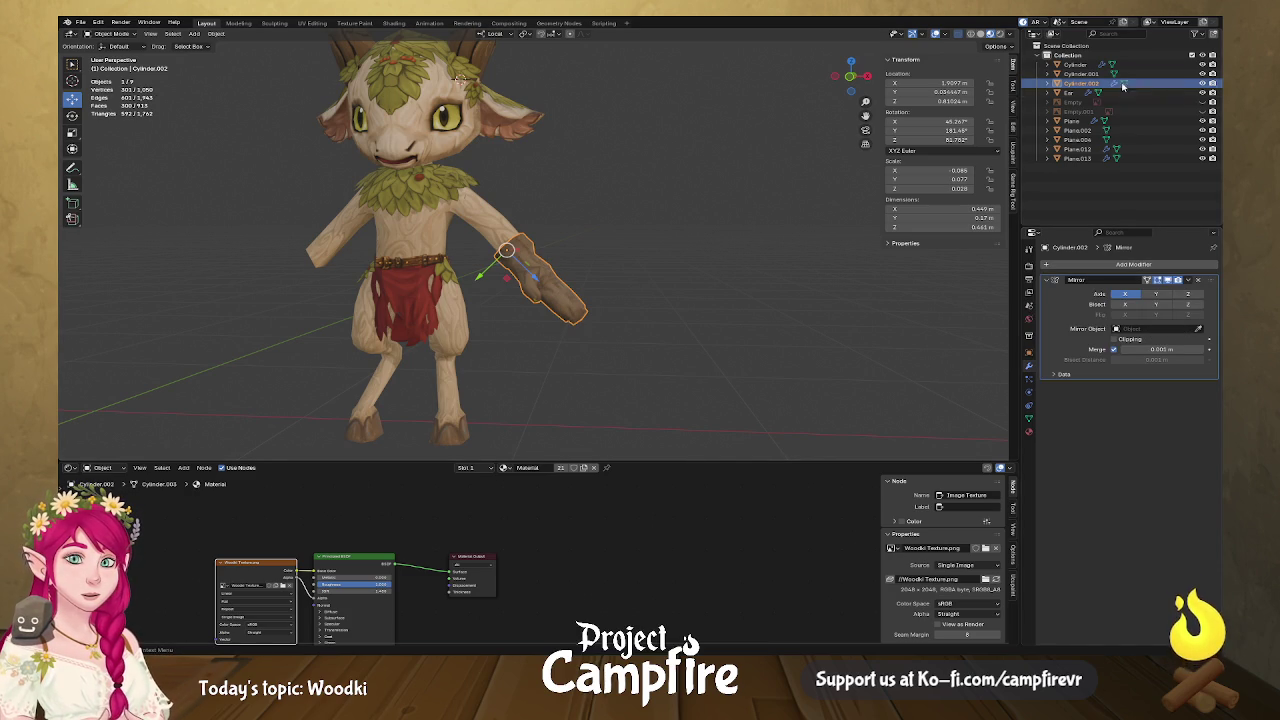
Set the Mirror Object to the Empty and mirror only along the Z axis.
click(1203, 111)
click(1203, 111)
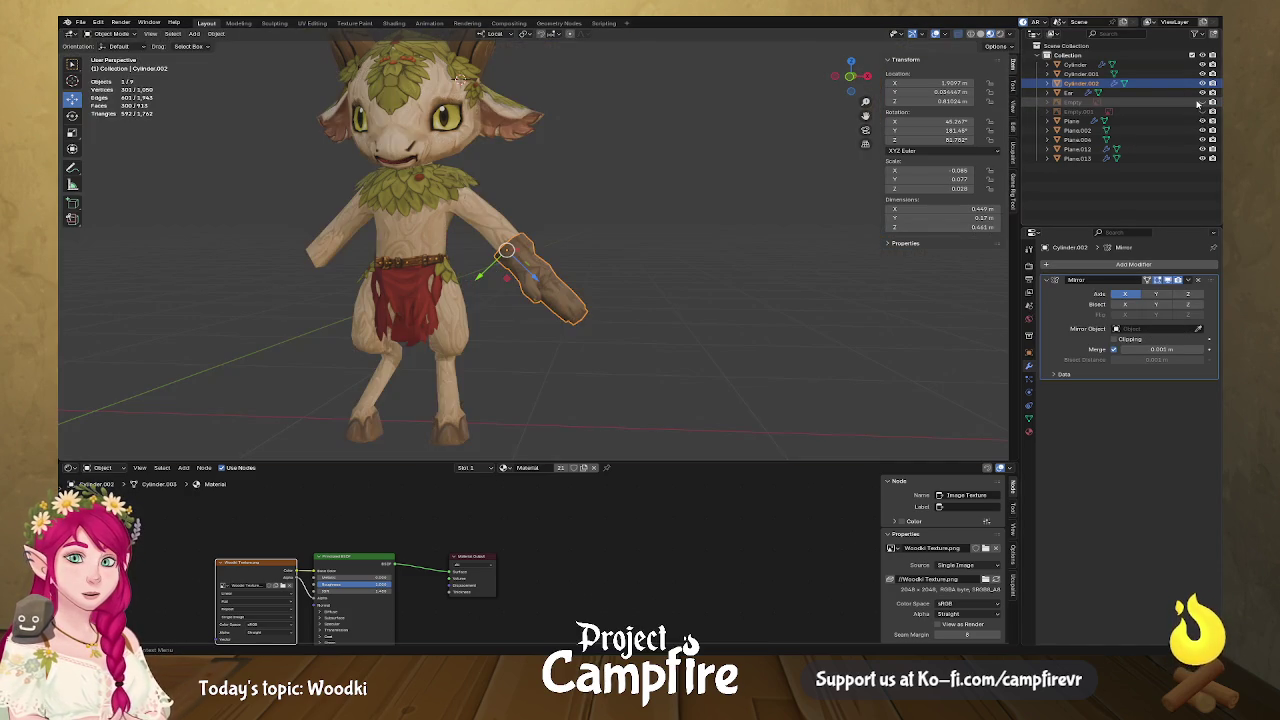
click(1202, 103)
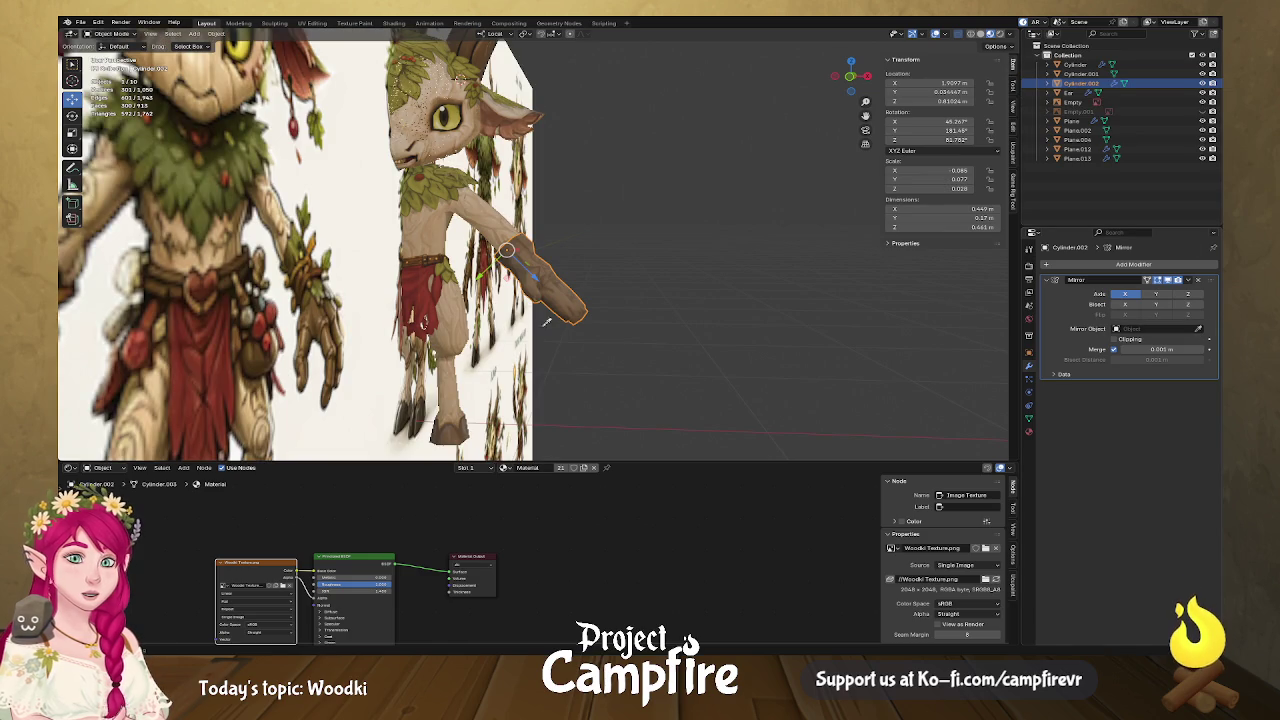
click(528, 360)
click(1189, 295)
click(1124, 295)
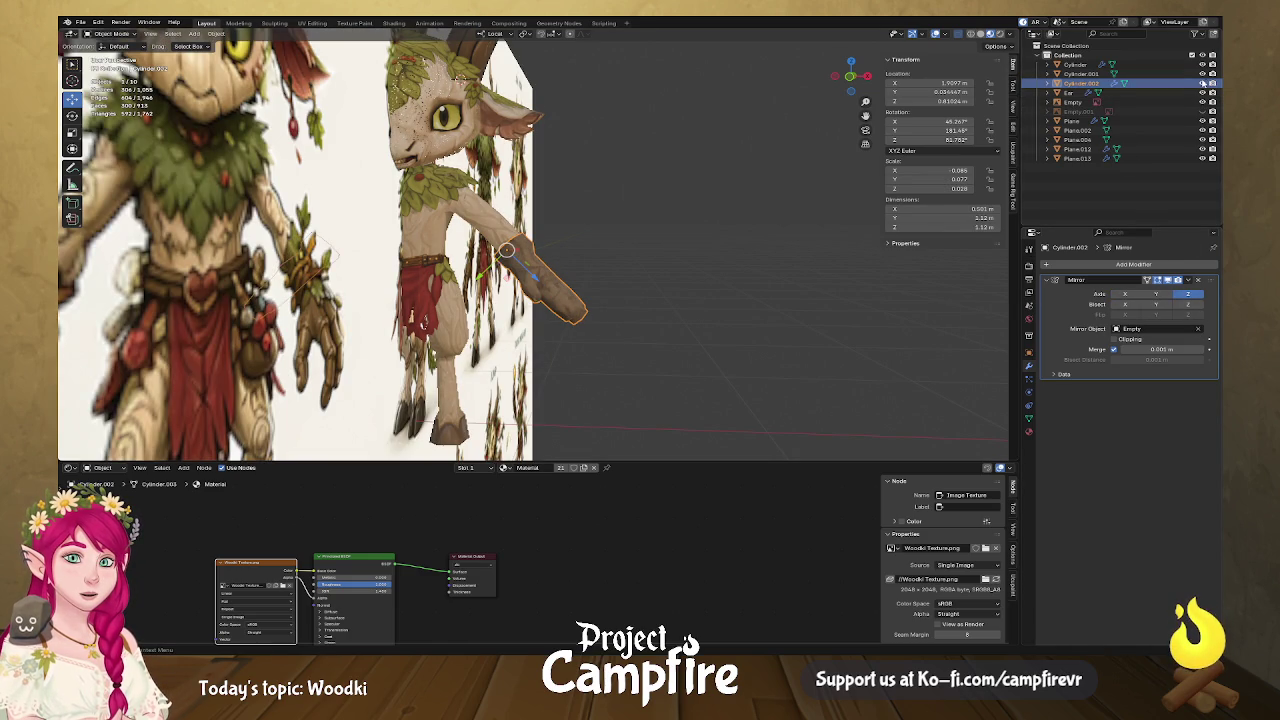
click(1202, 103)
mouse_move(634, 306)
middle_down()
mouse_move(782, 312)
mouse_move(709, 306)
mouse_move(663, 320)
middle_up()
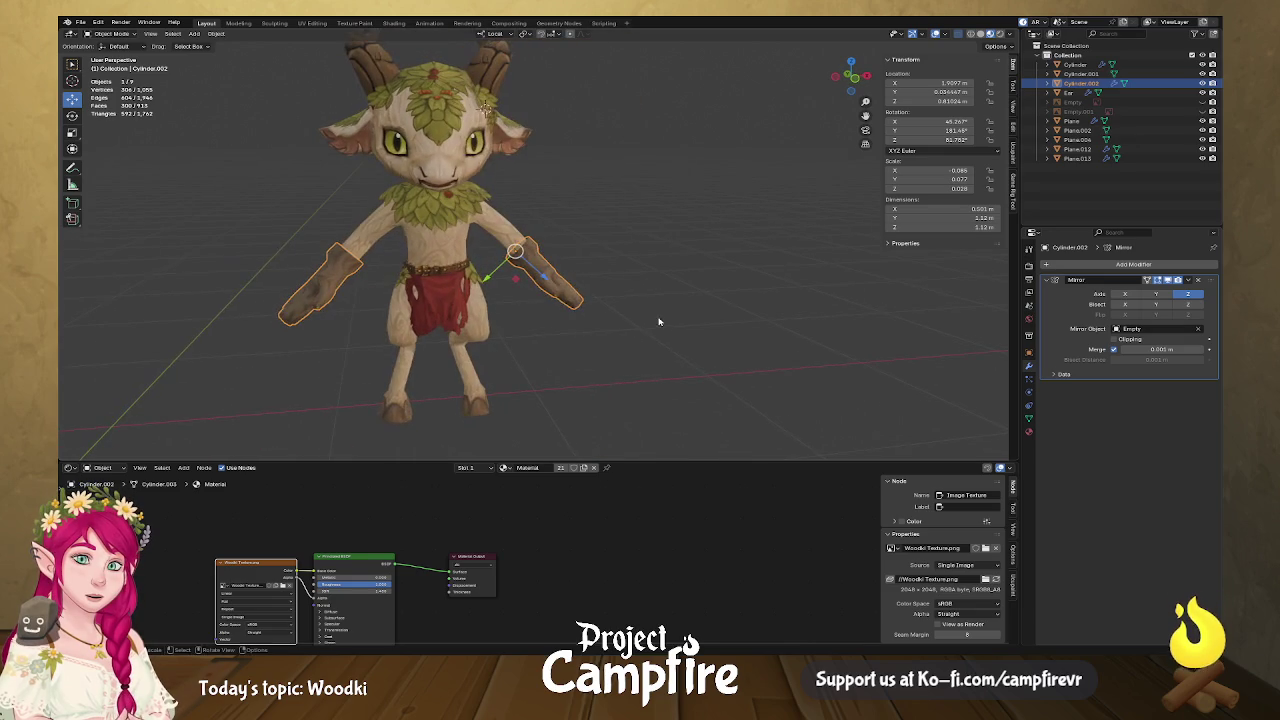
Apply the Mirror modifier to make the second glove permanent.
click(1188, 281)
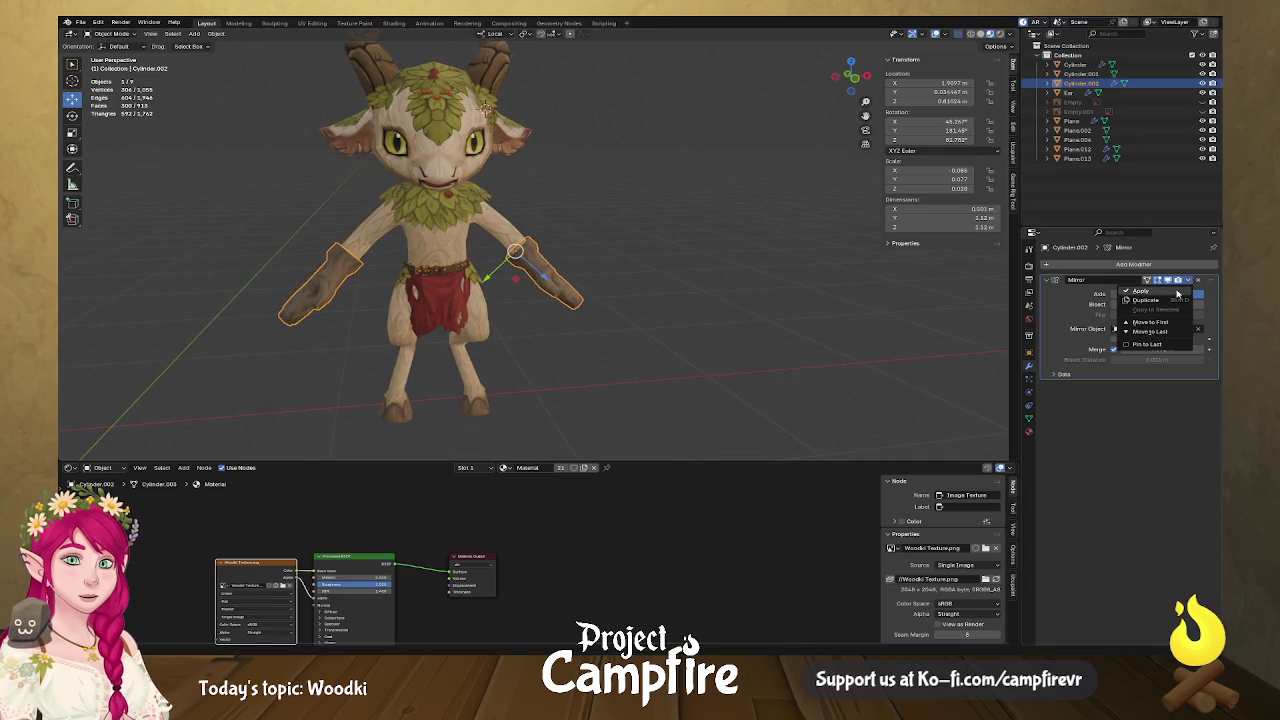
click(1150, 322)
middle_drag(620, 300, 697, 317)
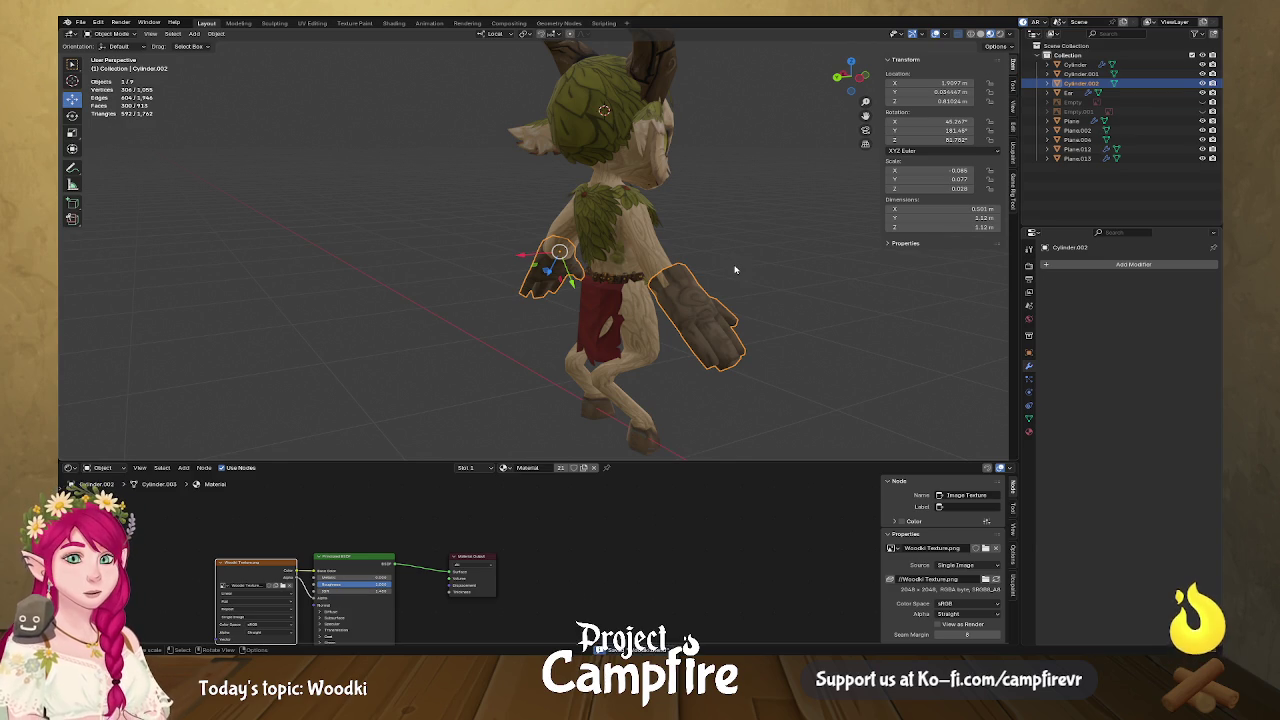
Select the hands object and, in Edit Mode, slide the first hand along its local X.
middle_drag(735, 270, 731, 286)
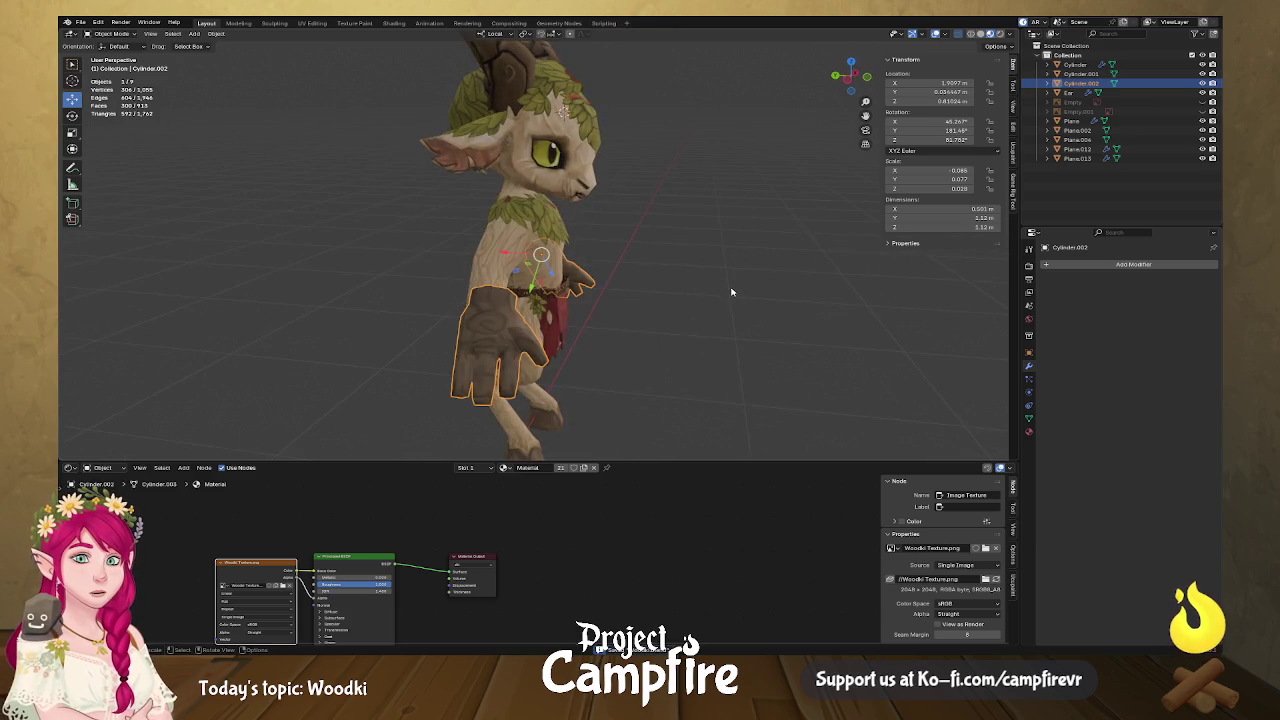
click(605, 320)
click(507, 330)
middle_drag(530, 336, 698, 318)
key(Tab)
click(698, 318)
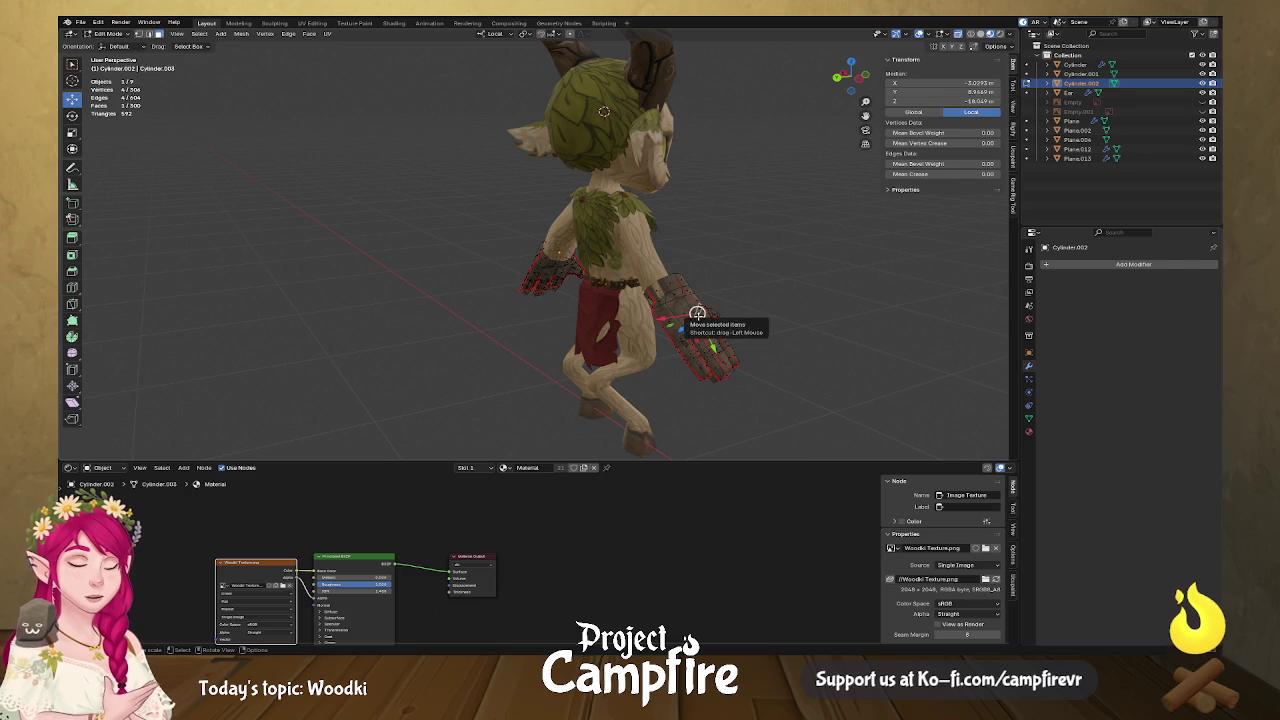
key(ctrl+l)
key(g)
key(x)
key(x)
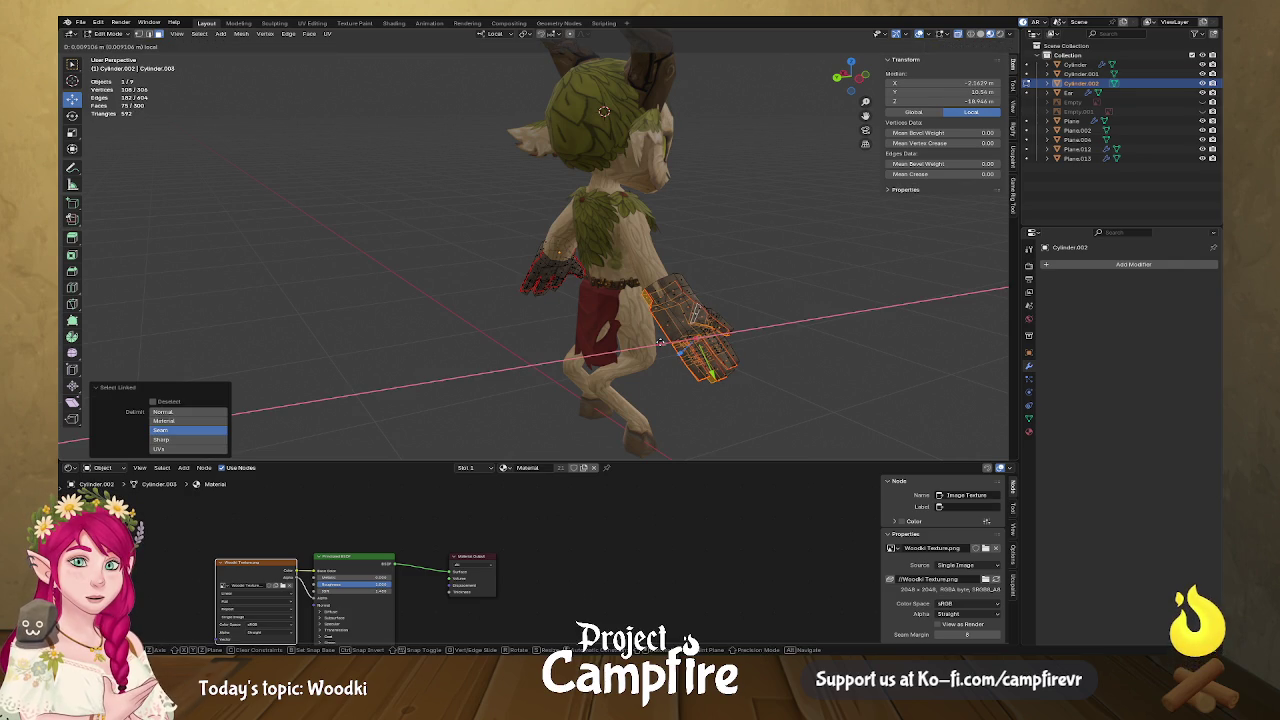
click(660, 342)
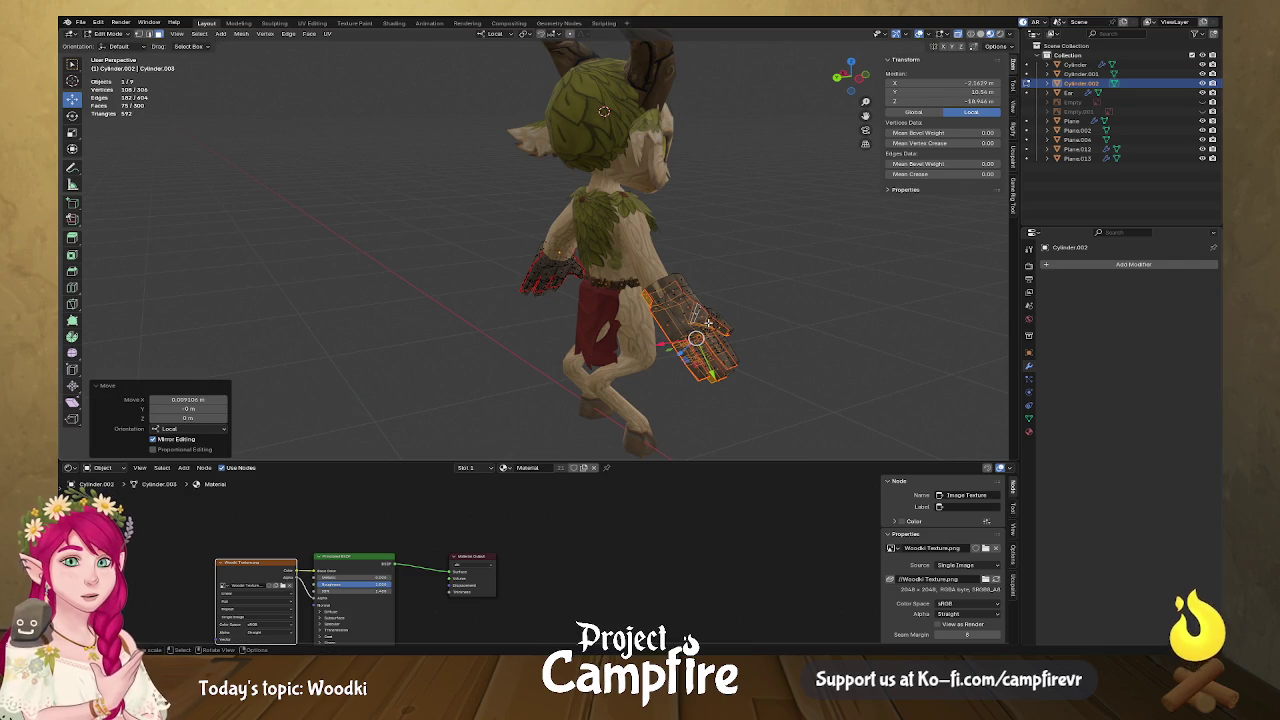
Slide the other hand along local X, then return to Object Mode.
middle_drag(706, 322, 656, 335)
key(l)
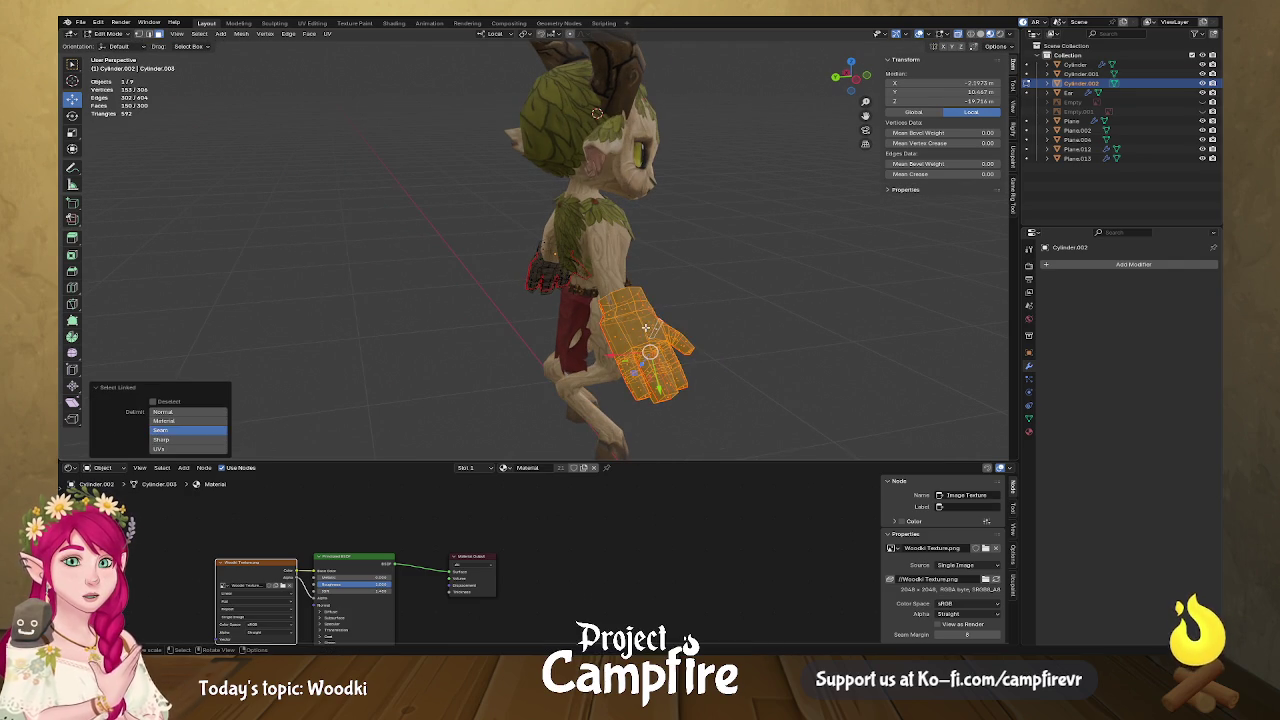
key(g)
key(x)
click(612, 354)
mouse_move(612, 354)
middle_down()
mouse_move(624, 349)
mouse_move(381, 324)
middle_up()
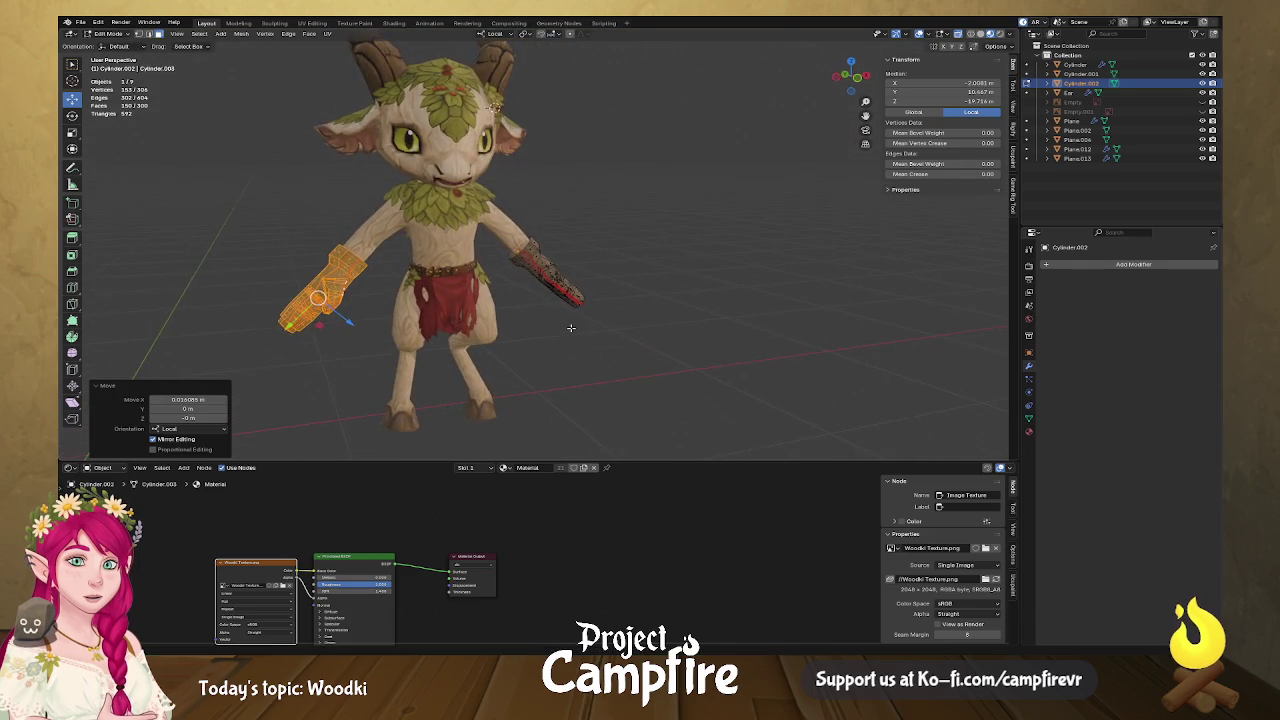
scroll(330, 320, up, 3)
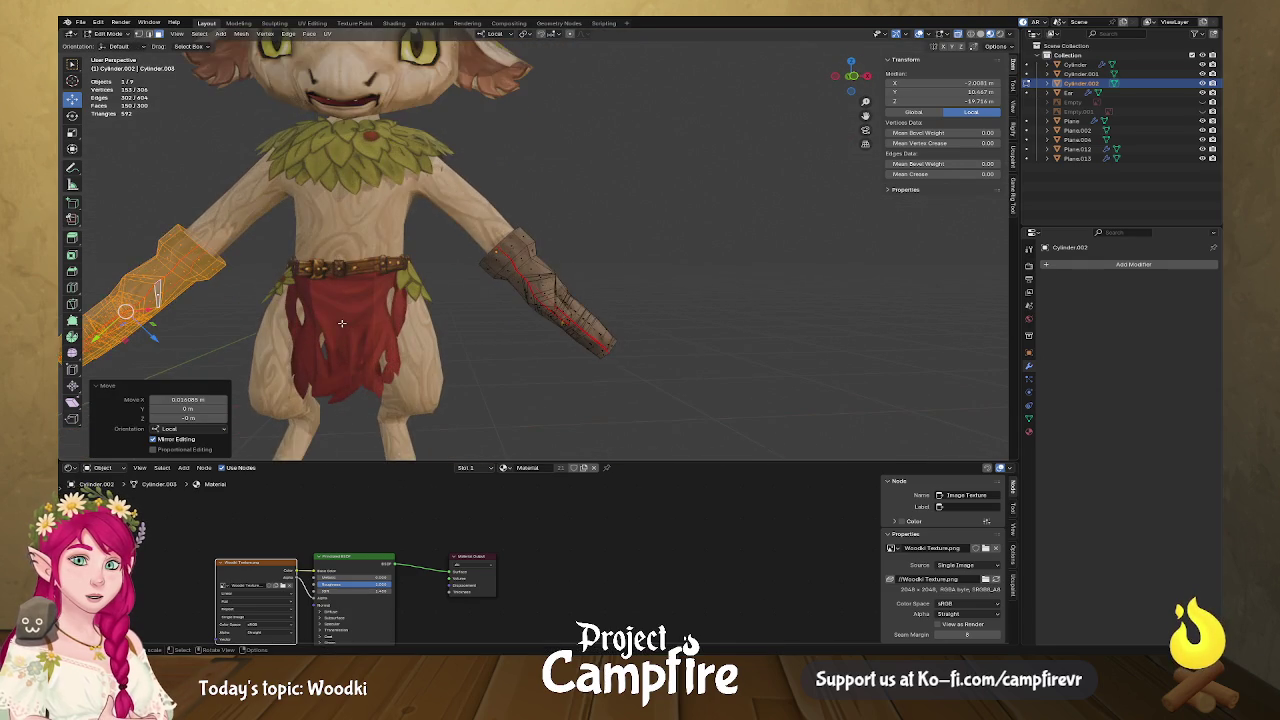
middle_drag(330, 320, 601, 298)
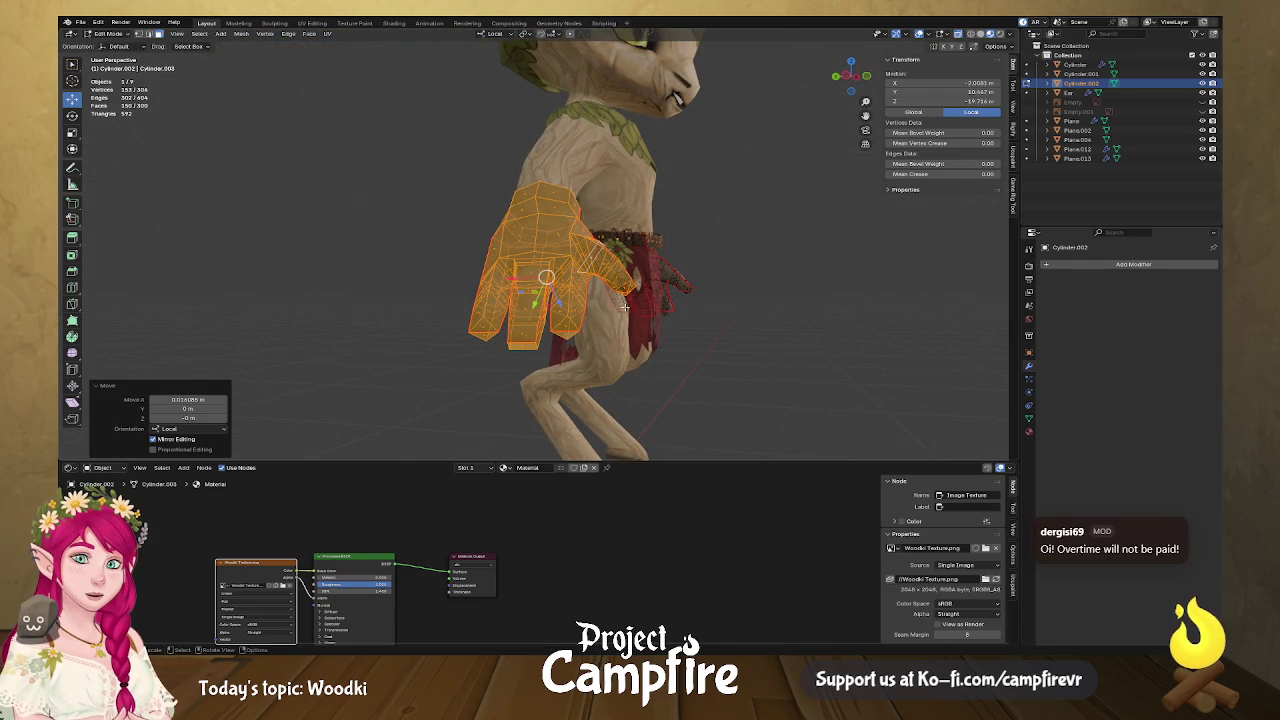
key(Tab)
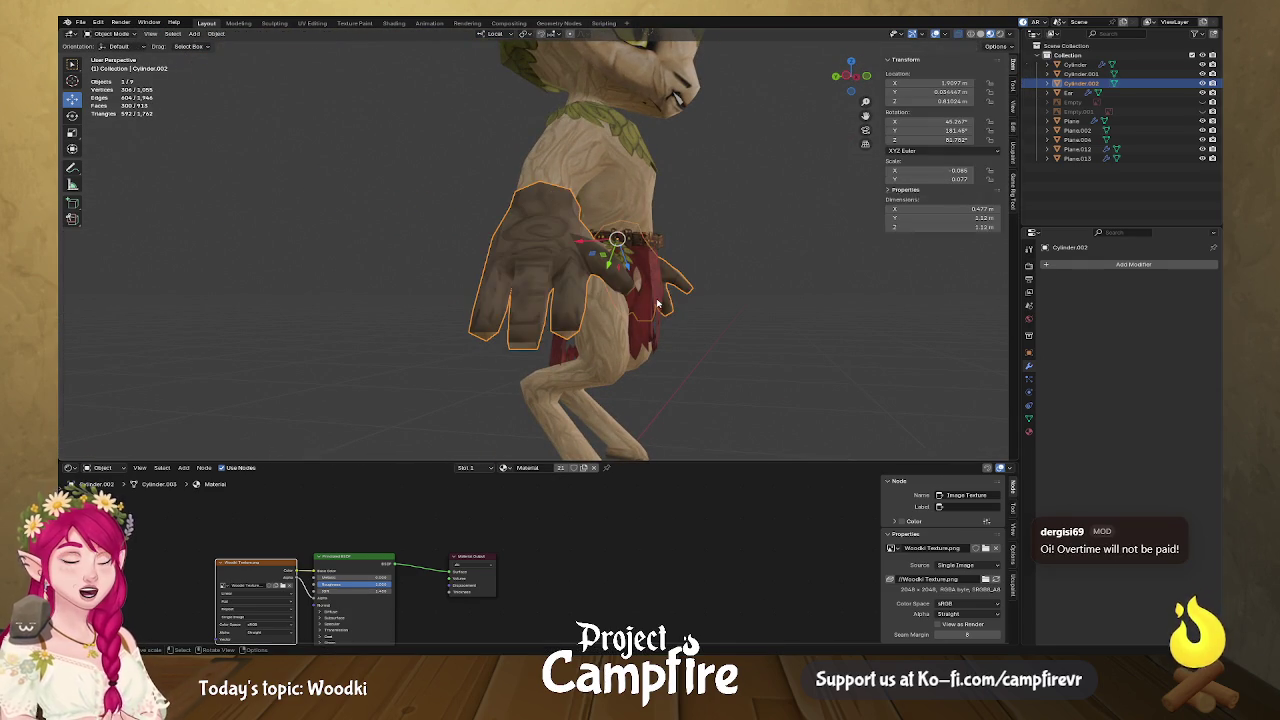
mouse_move(658, 303)
middle_down()
mouse_move(585, 309)
mouse_move(636, 305)
middle_up()
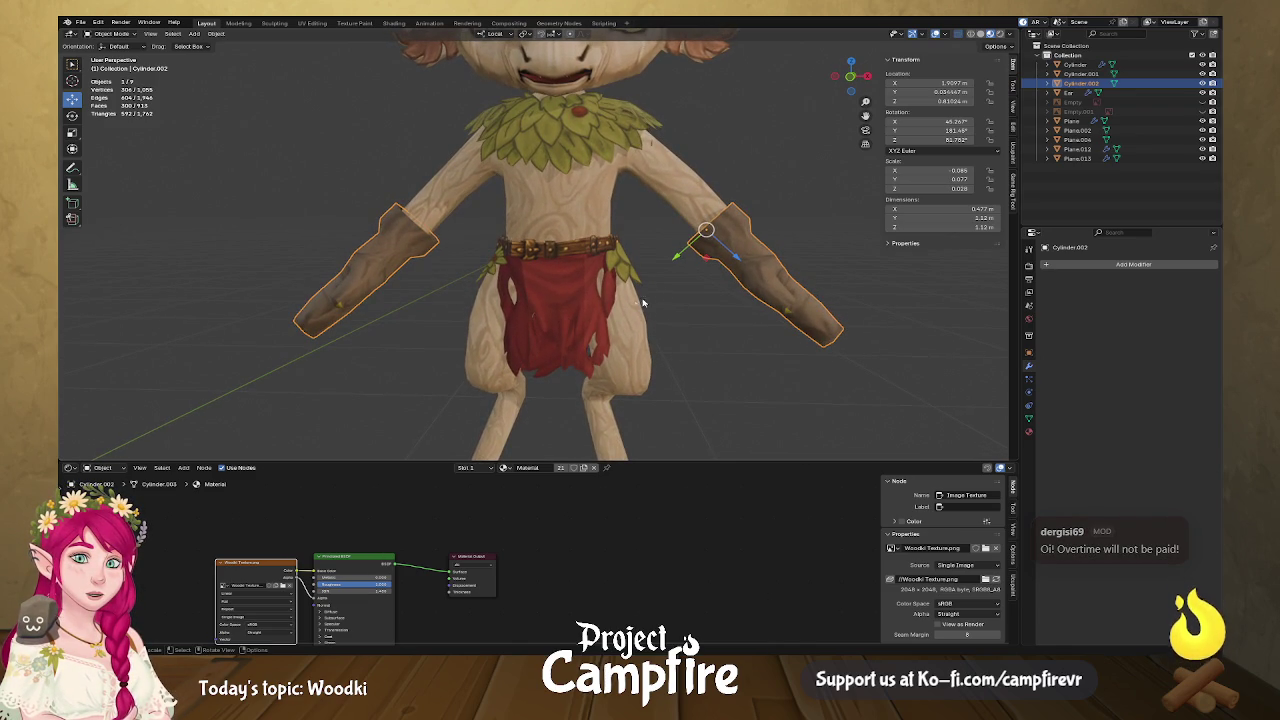
Enter Edit Mode, set Transform Pivot to Active Element, and deselect the two lower fingers' top faces.
mouse_move(440, 318)
middle_down()
mouse_move(651, 327)
mouse_move(657, 309)
mouse_move(760, 300)
middle_up()
key(Tab)
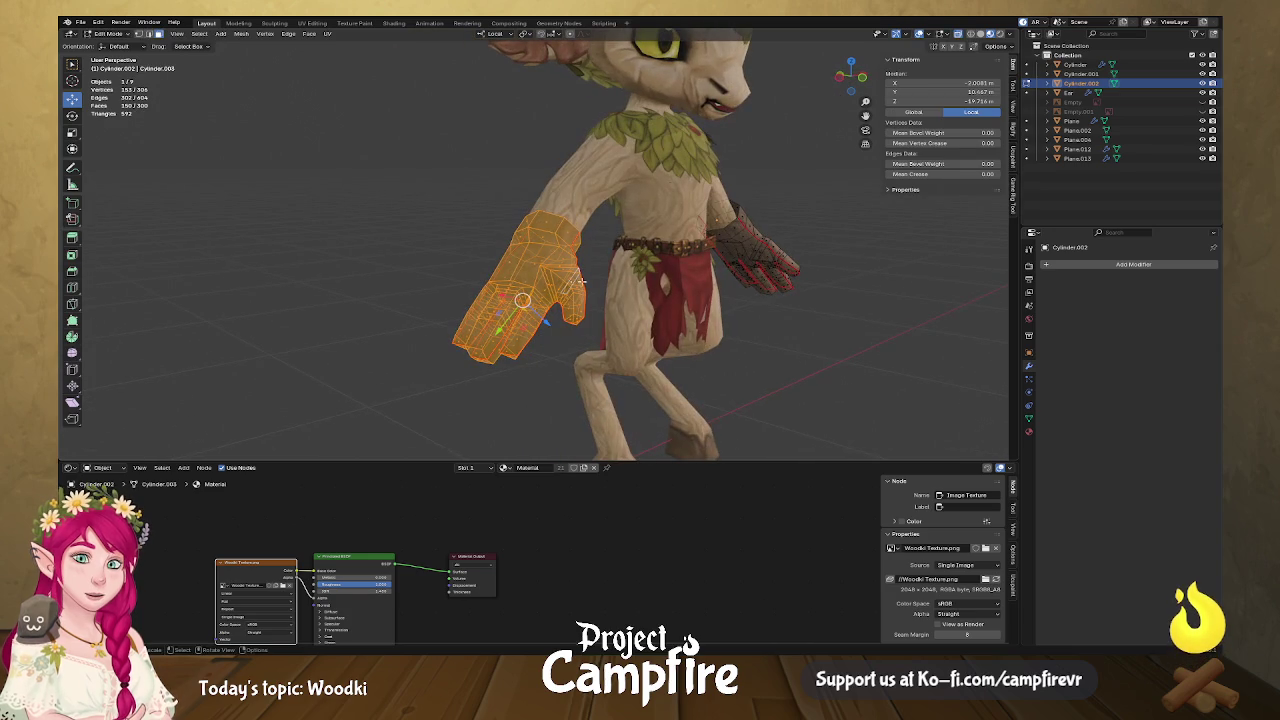
mouse_move(529, 300)
middle_down()
mouse_move(518, 306)
mouse_move(585, 294)
mouse_move(474, 198)
middle_up()
scroll(518, 306, up, 3)
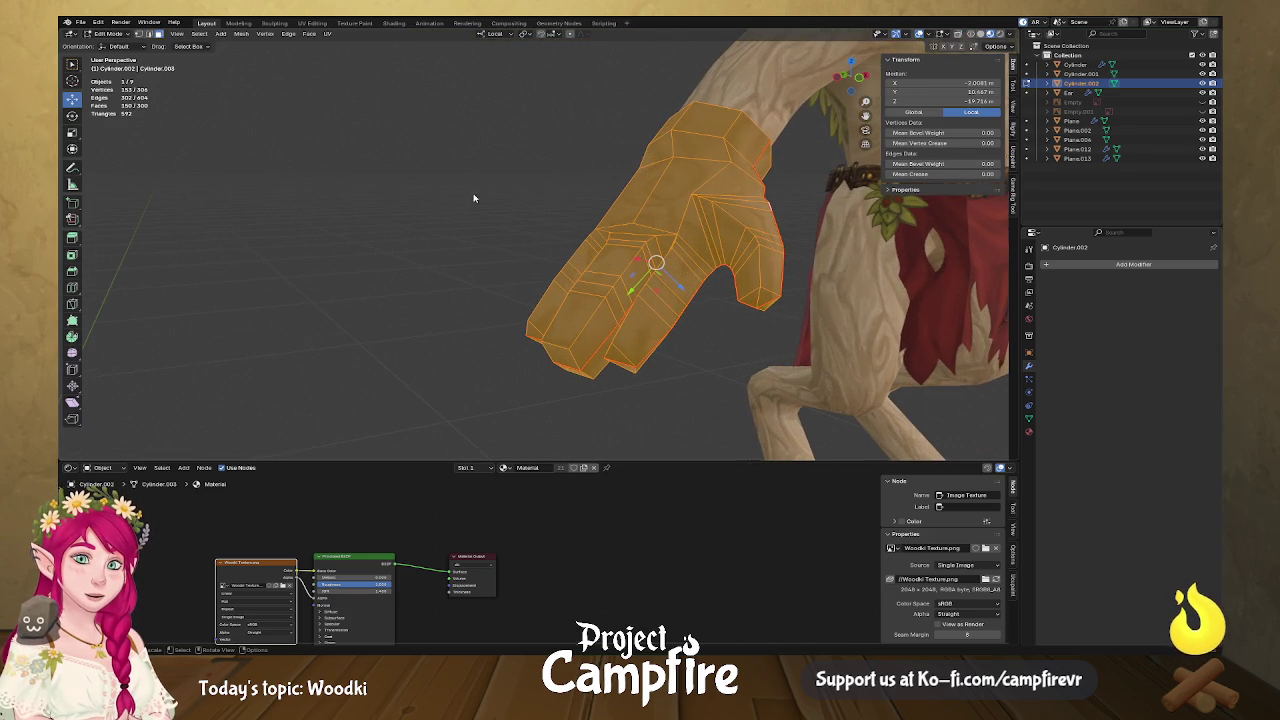
click(527, 34)
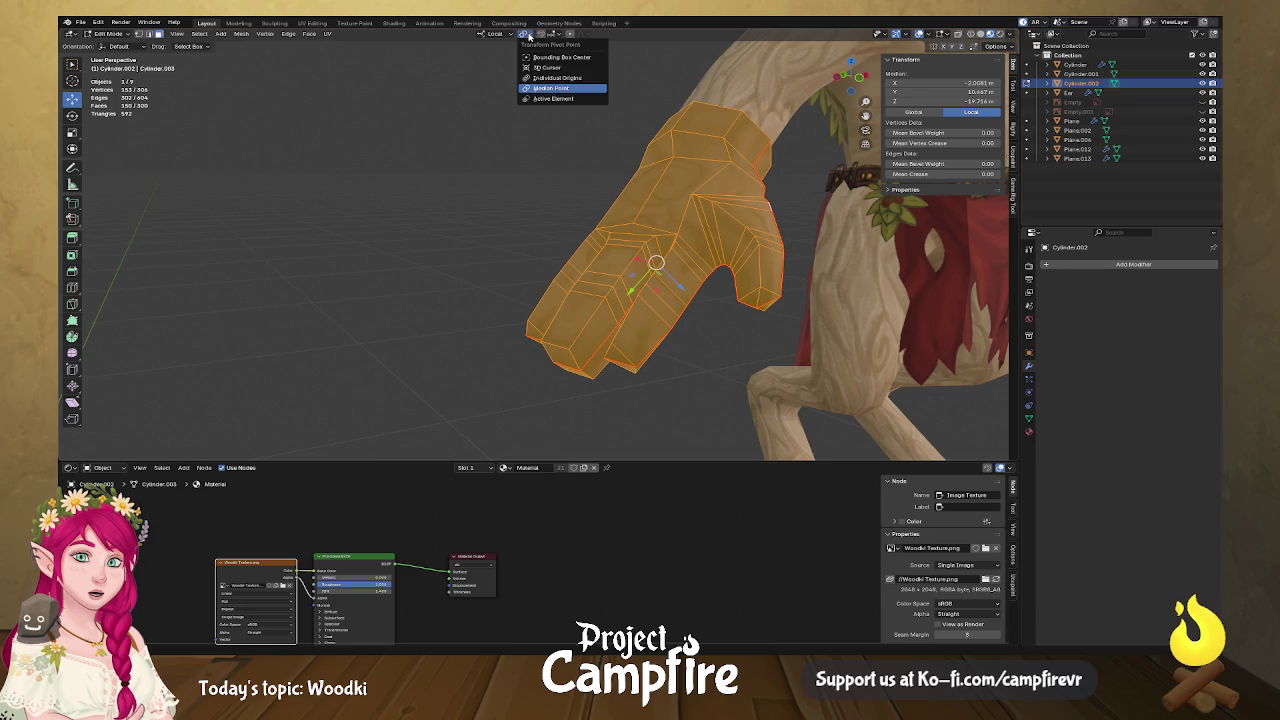
click(576, 99)
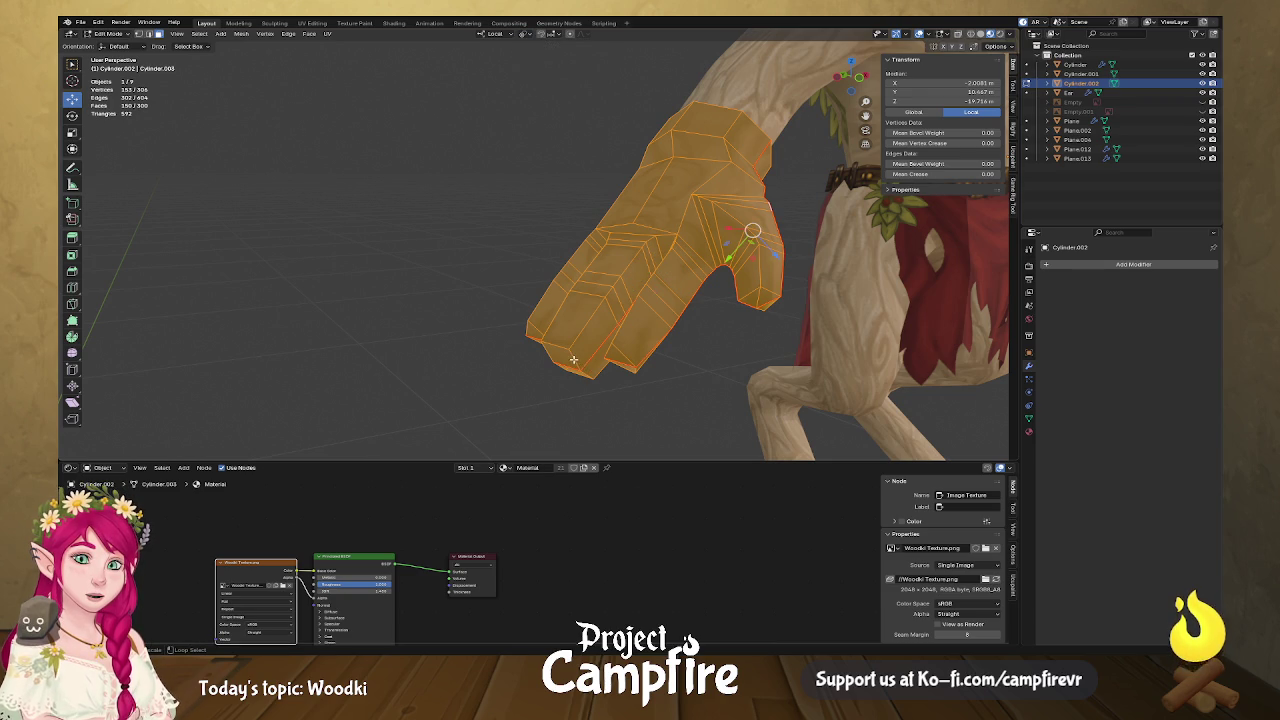
key(shift+l)
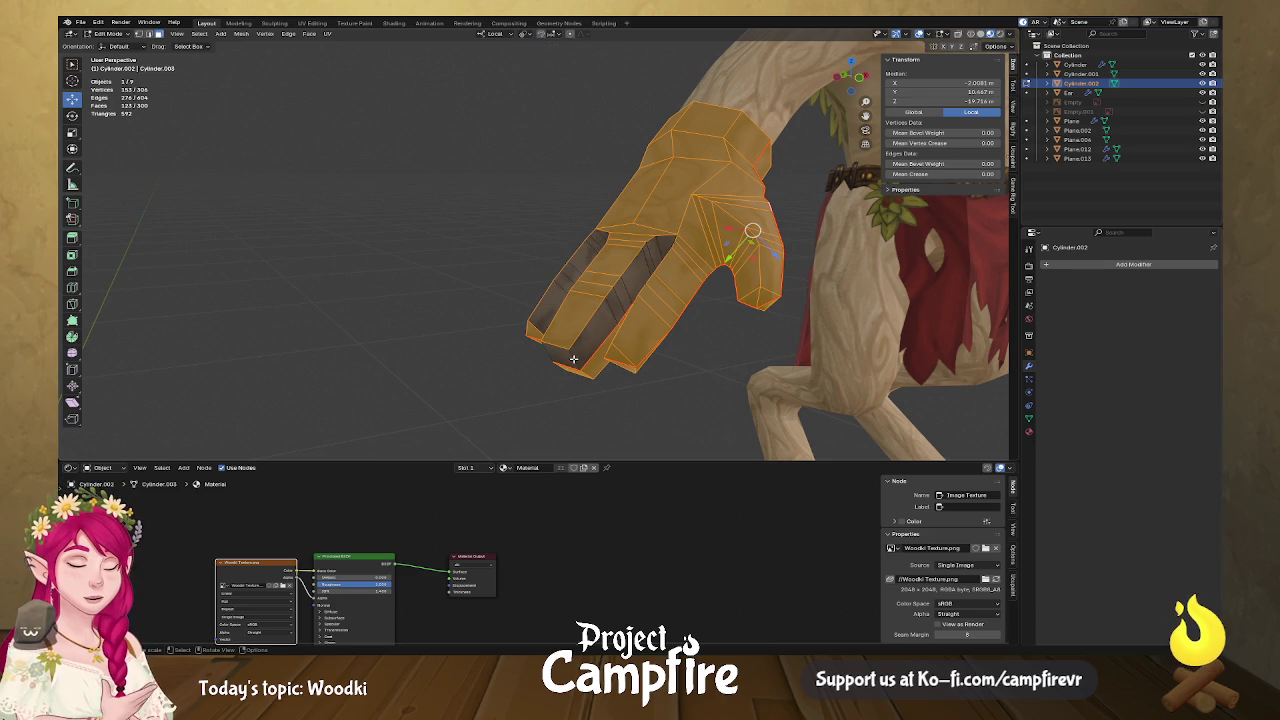
Select the first finger's edge loops and rotate them around X to bend it down.
click(618, 412)
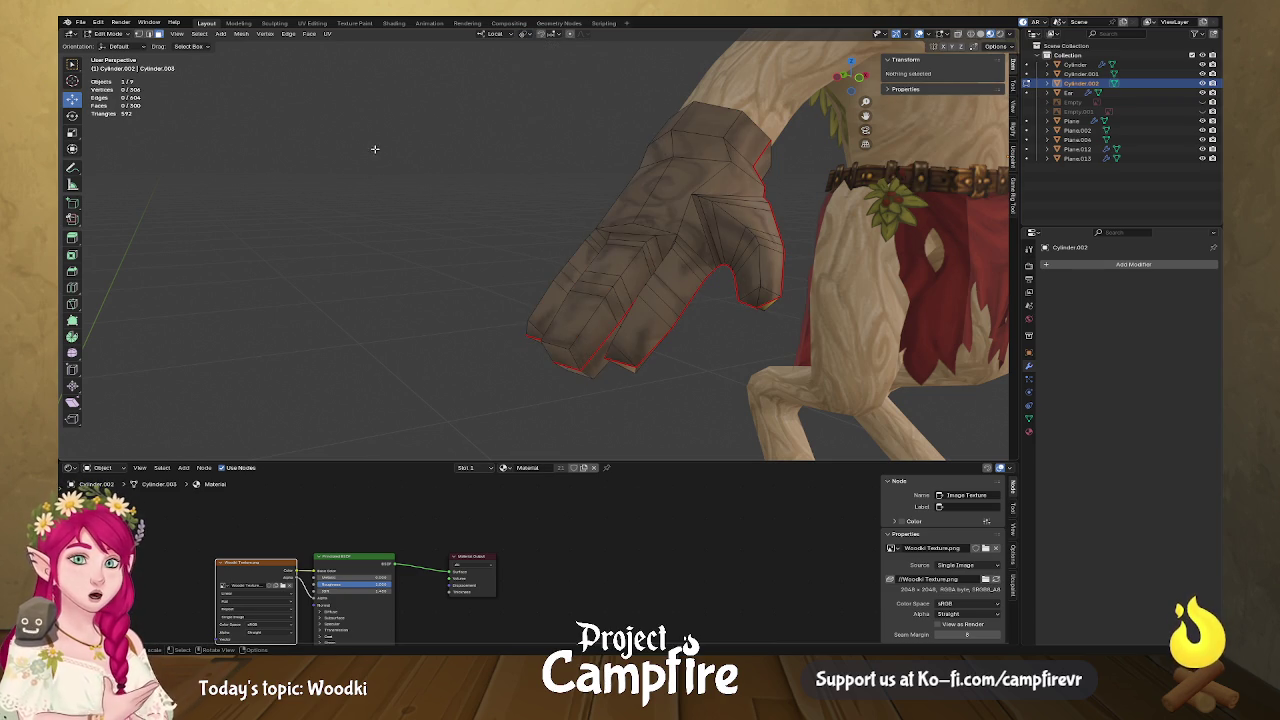
alt+click(575, 355)
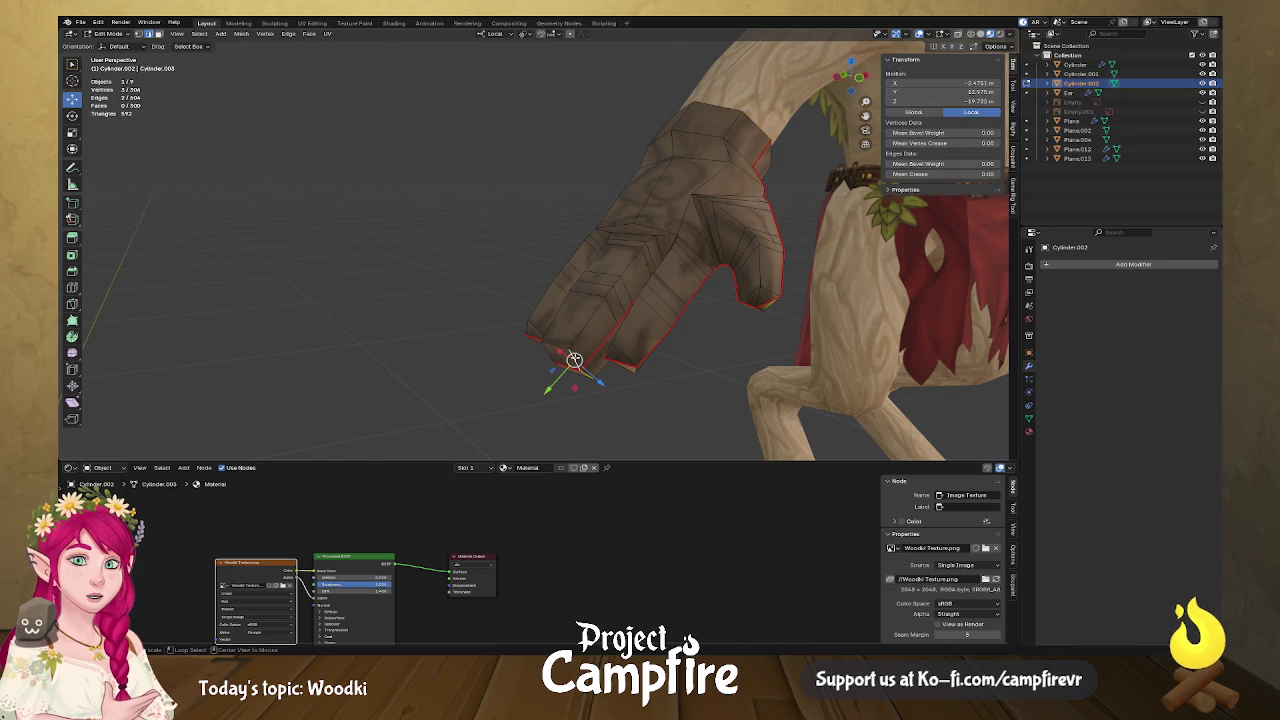
alt+shift+click(546, 350)
alt+shift+click(612, 313)
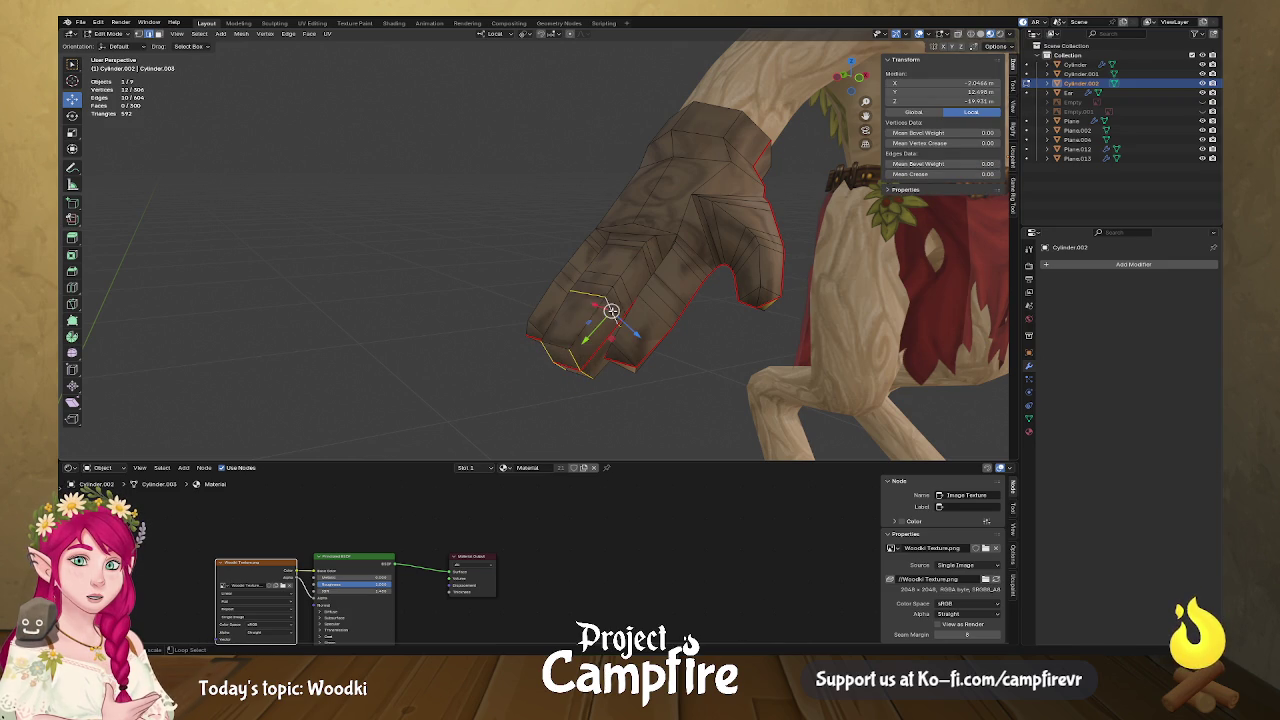
alt+shift+click(608, 300)
alt+shift+click(622, 283)
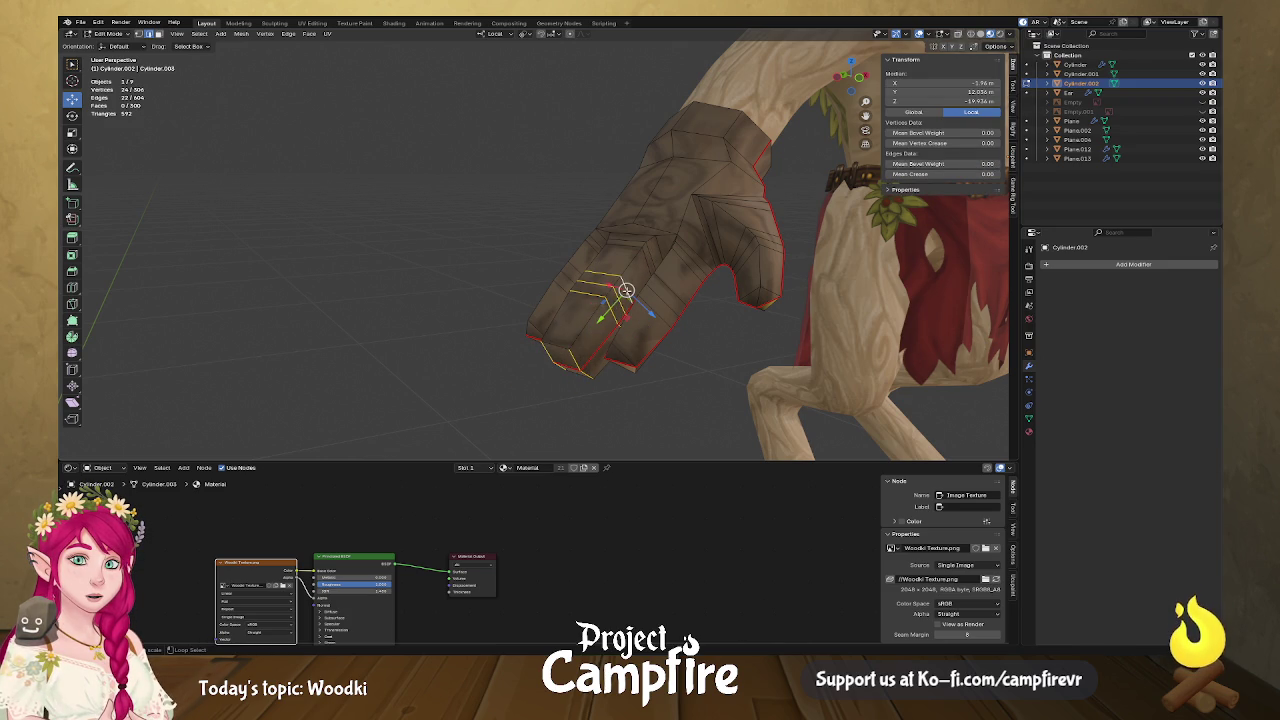
middle_drag(619, 300, 587, 296)
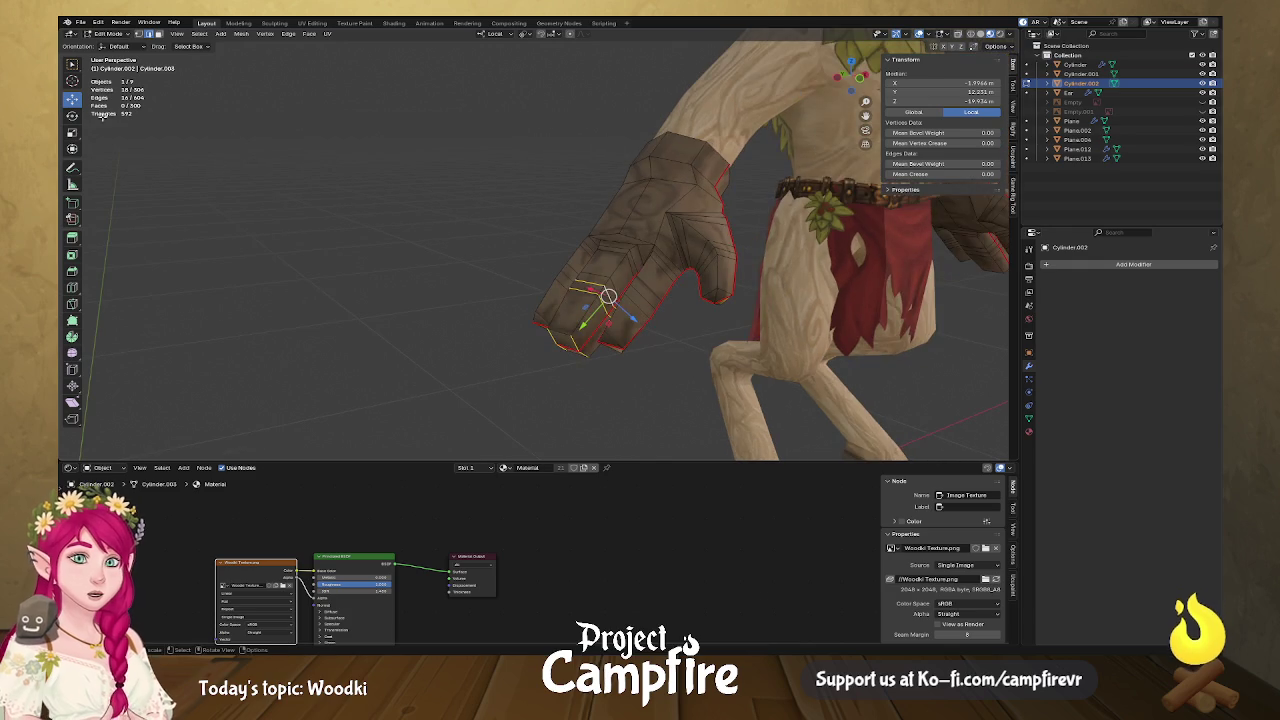
key(shift+space)
key(r)
drag(580, 294, 612, 270)
Bend that finger section further and select the next finger's tip loops.
alt+shift+click(598, 258)
mouse_move(614, 272)
middle_down()
mouse_move(631, 291)
mouse_move(600, 340)
mouse_move(637, 311)
middle_up()
alt+click(590, 355)
alt+shift+click(612, 318)
shift+click(638, 309)
alt+shift+click(673, 270)
Bend the next finger's loops joint by joint with X-axis rotations.
alt+shift+click(676, 261)
alt+shift+click(676, 259)
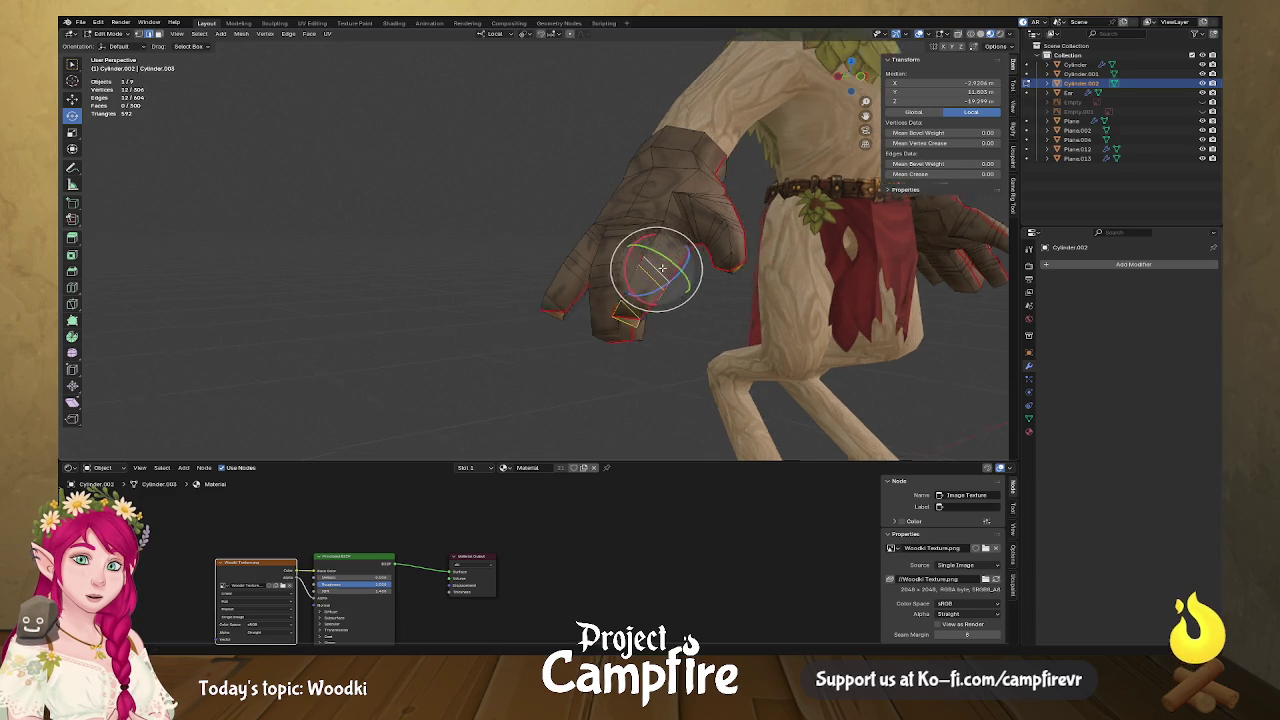
middle_drag(676, 259, 555, 268)
key(r)
key(x)
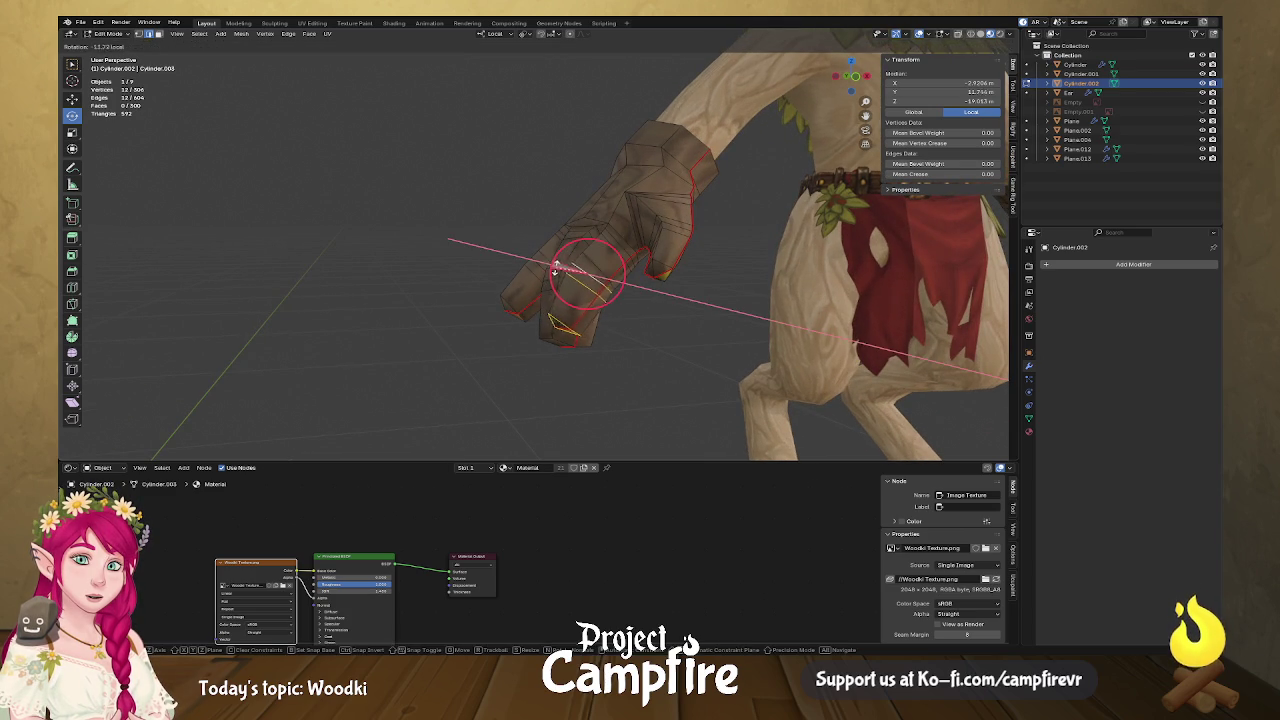
click(571, 263)
alt+shift+click(590, 263)
key(r)
key(x)
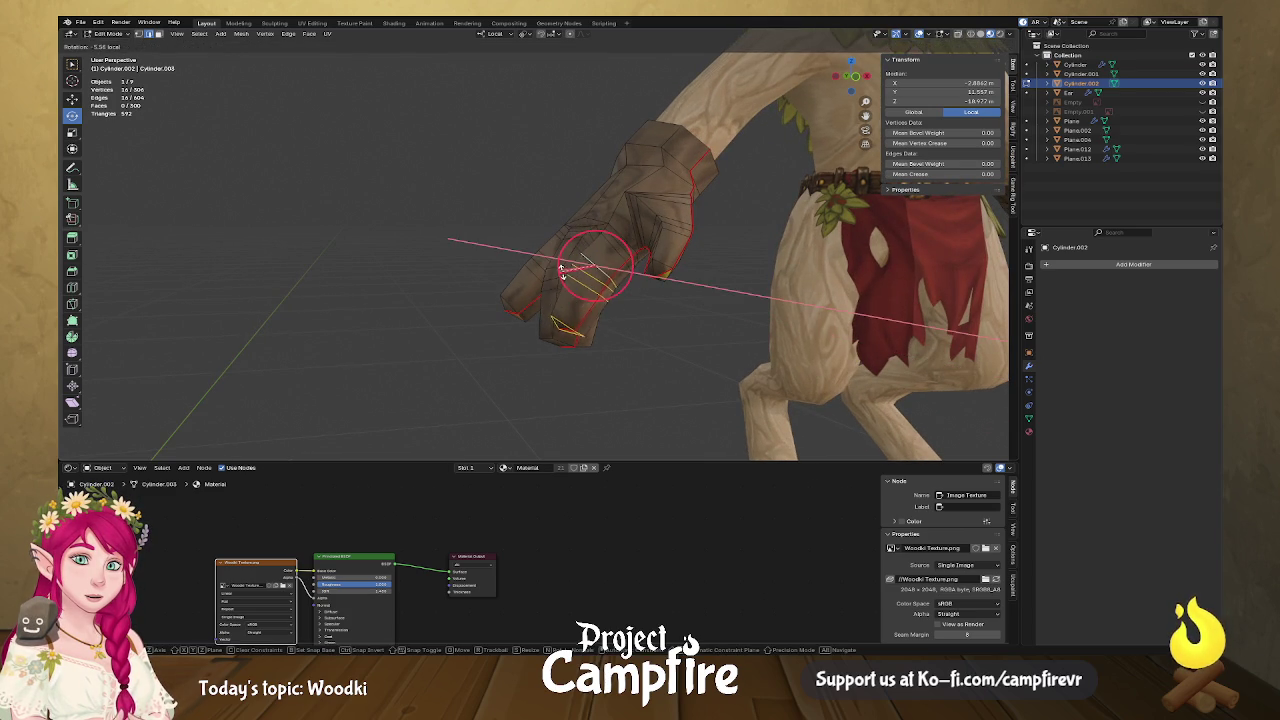
click(563, 270)
Add further finger loops and rotate each around X to deepen the curl.
alt+shift+click(616, 251)
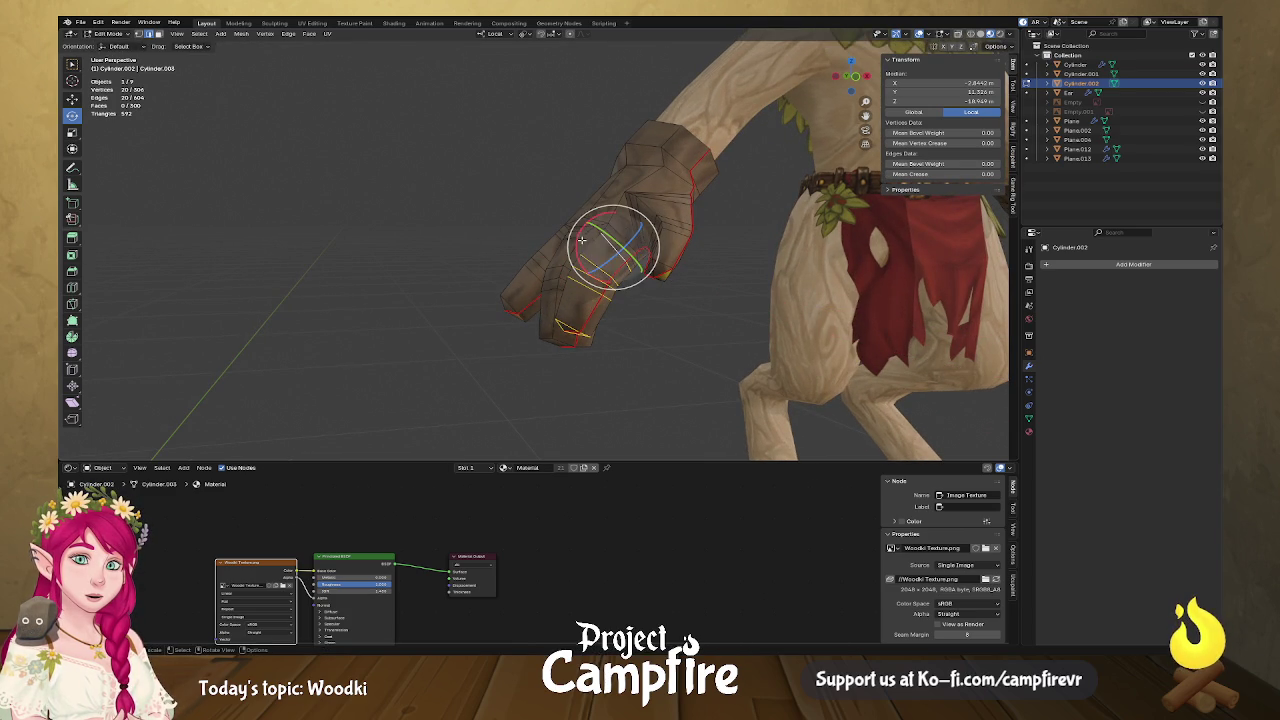
key(r)
key(r)
click(580, 240)
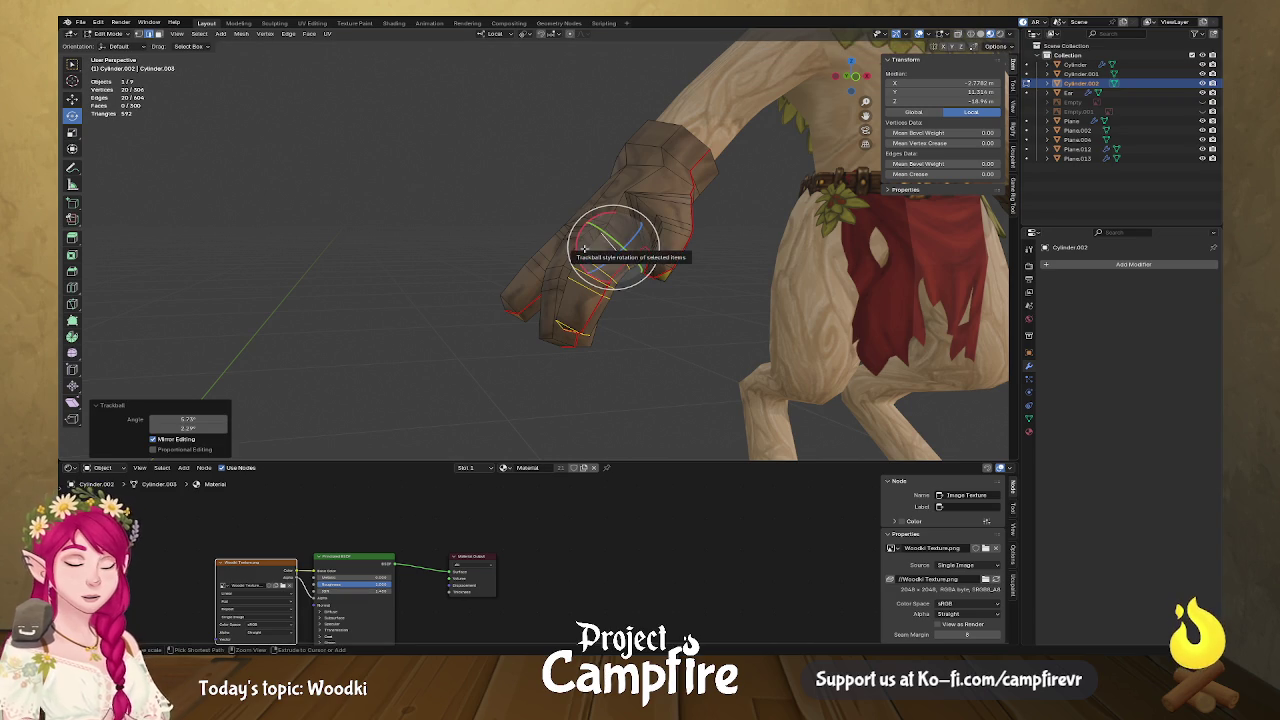
key(r)
key(x)
click(579, 242)
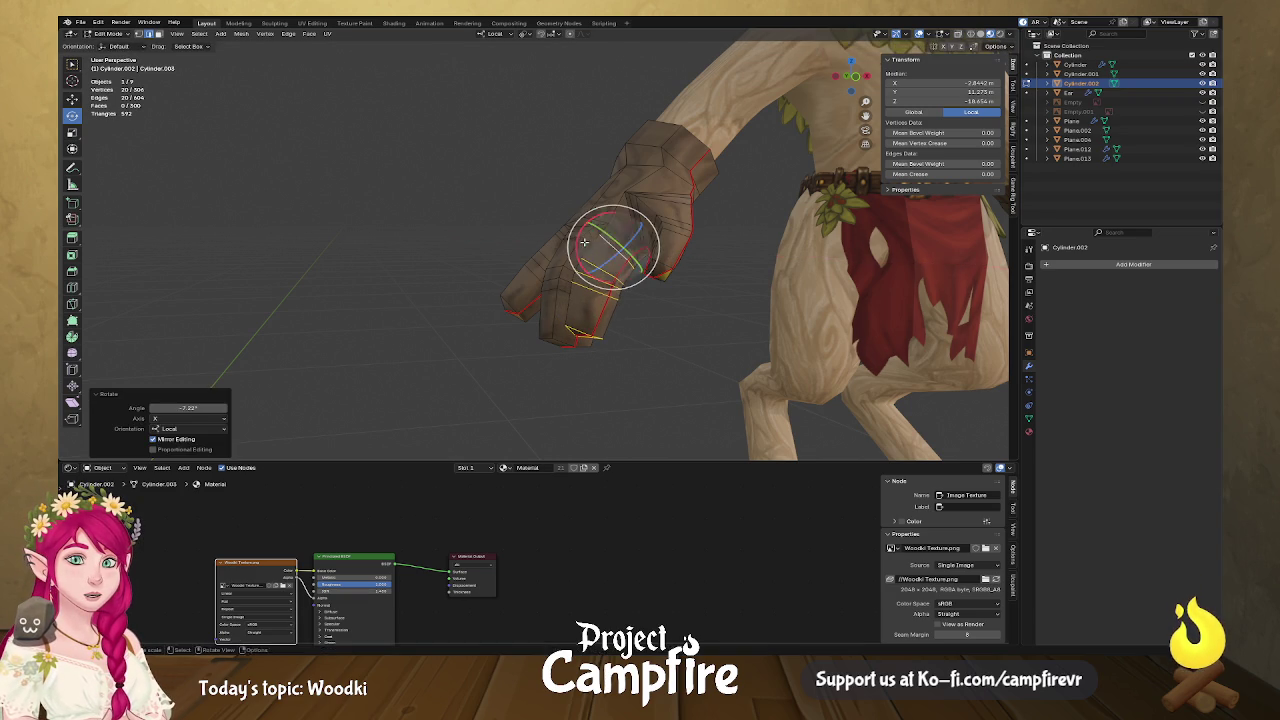
alt+shift+click(607, 240)
key(r)
key(x)
click(585, 240)
Curl another finger around X and nudge its loops slightly along local Z.
middle_drag(585, 240, 532, 309)
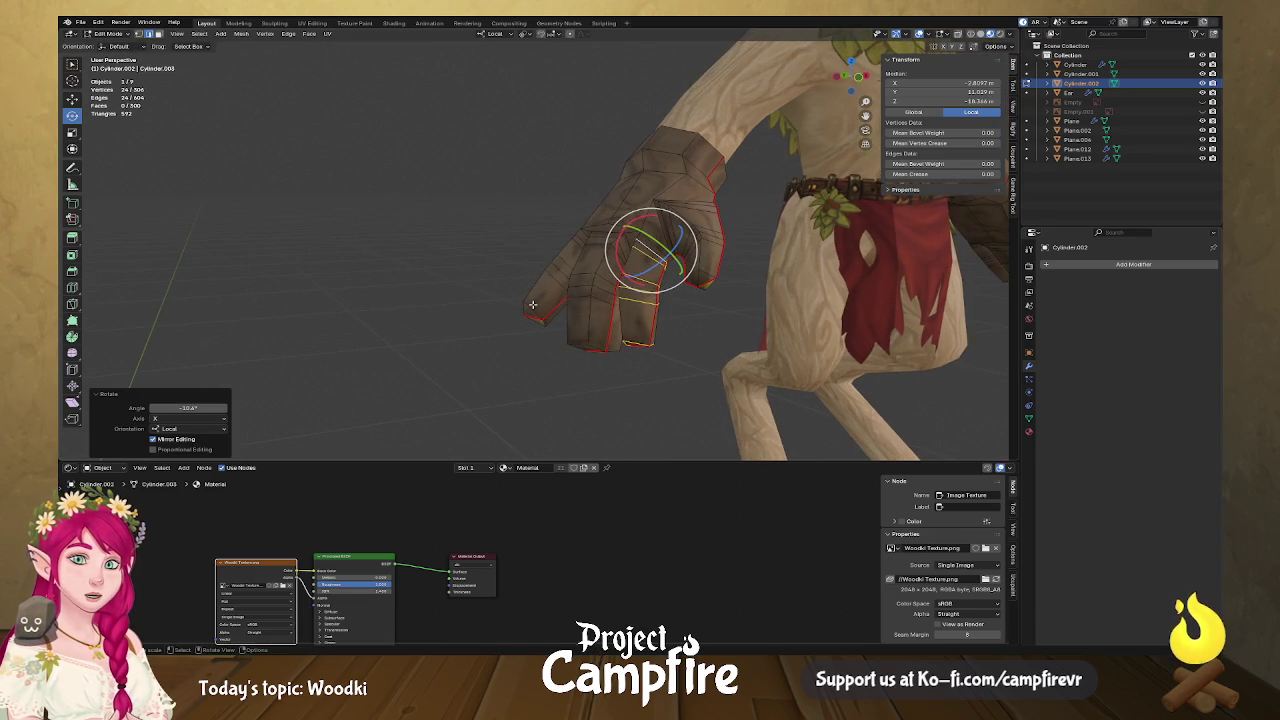
click(532, 309)
alt+shift+click(530, 265)
mouse_move(530, 265)
mouse_down()
mouse_move(568, 258)
mouse_move(335, 169)
mouse_up()
alt+shift+click(565, 245)
alt+shift+click(563, 238)
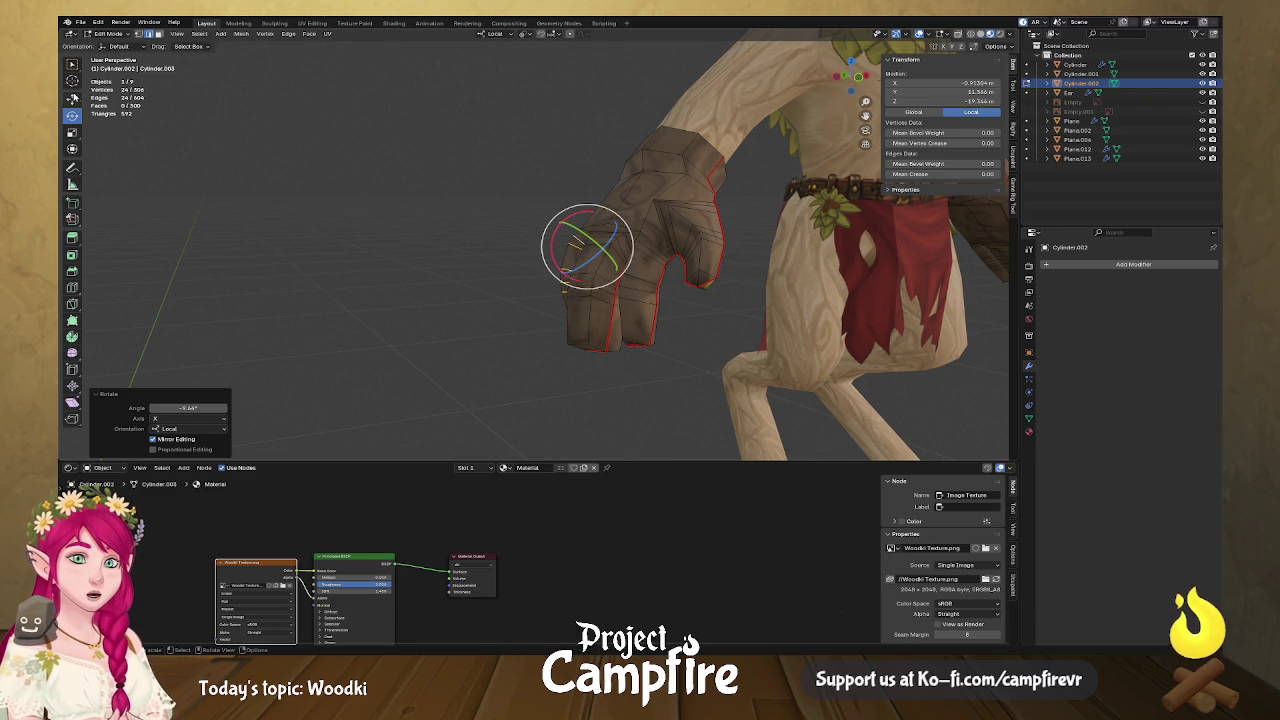
key(shift+space)
key(g)
drag(620, 265, 618, 272)
mouse_move(618, 272)
middle_down()
mouse_move(865, 268)
mouse_move(617, 271)
mouse_move(715, 274)
mouse_move(572, 288)
middle_up()
Select three edges around the wrist.
click(557, 295)
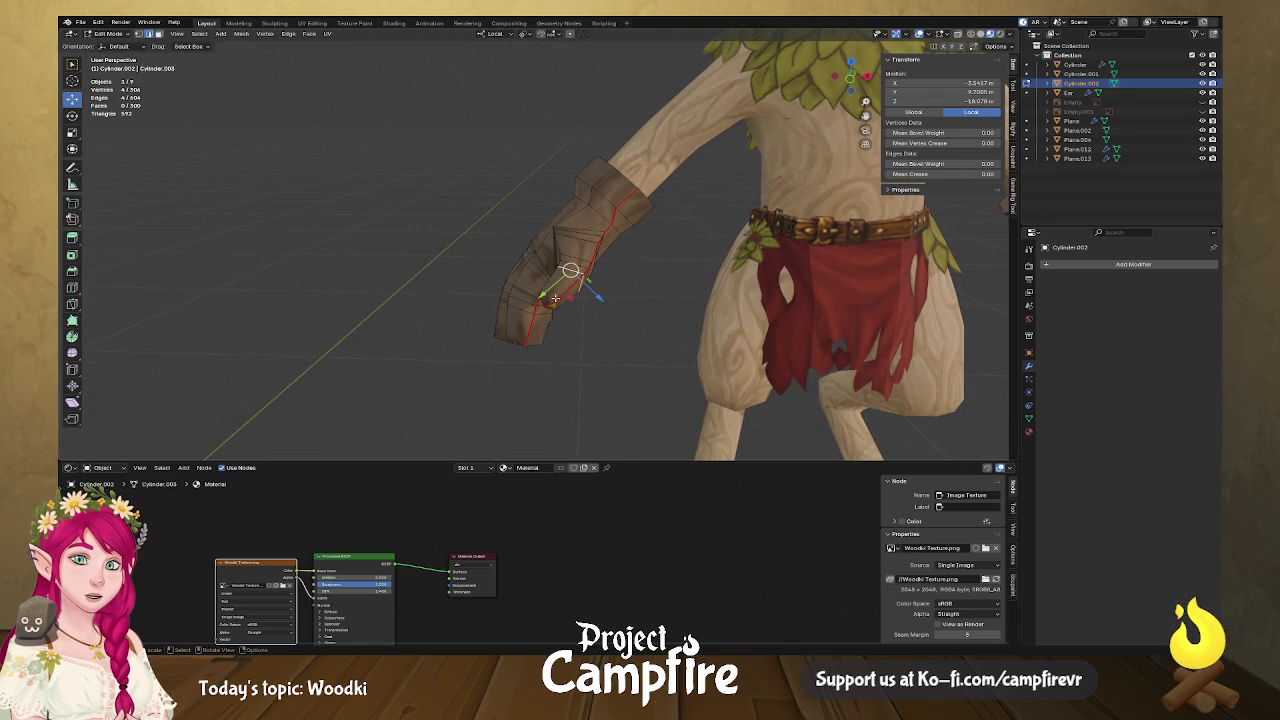
alt+click(553, 300)
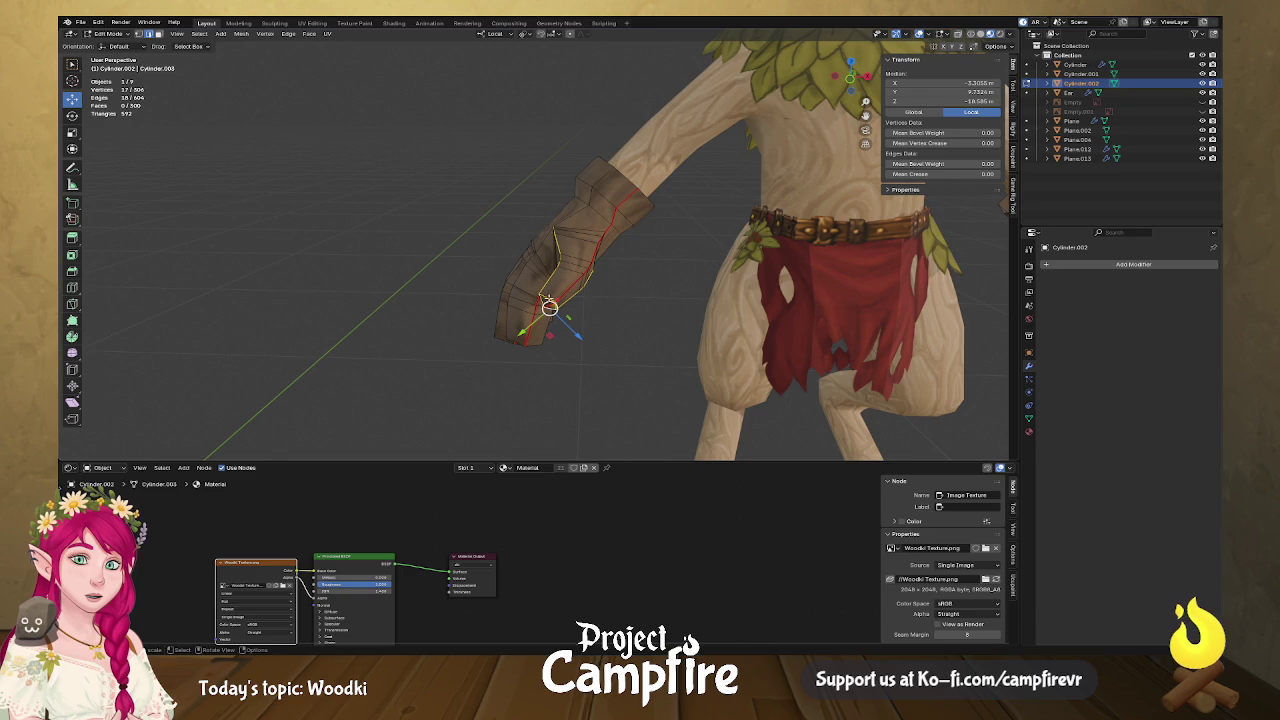
click(547, 298)
shift+click(549, 308)
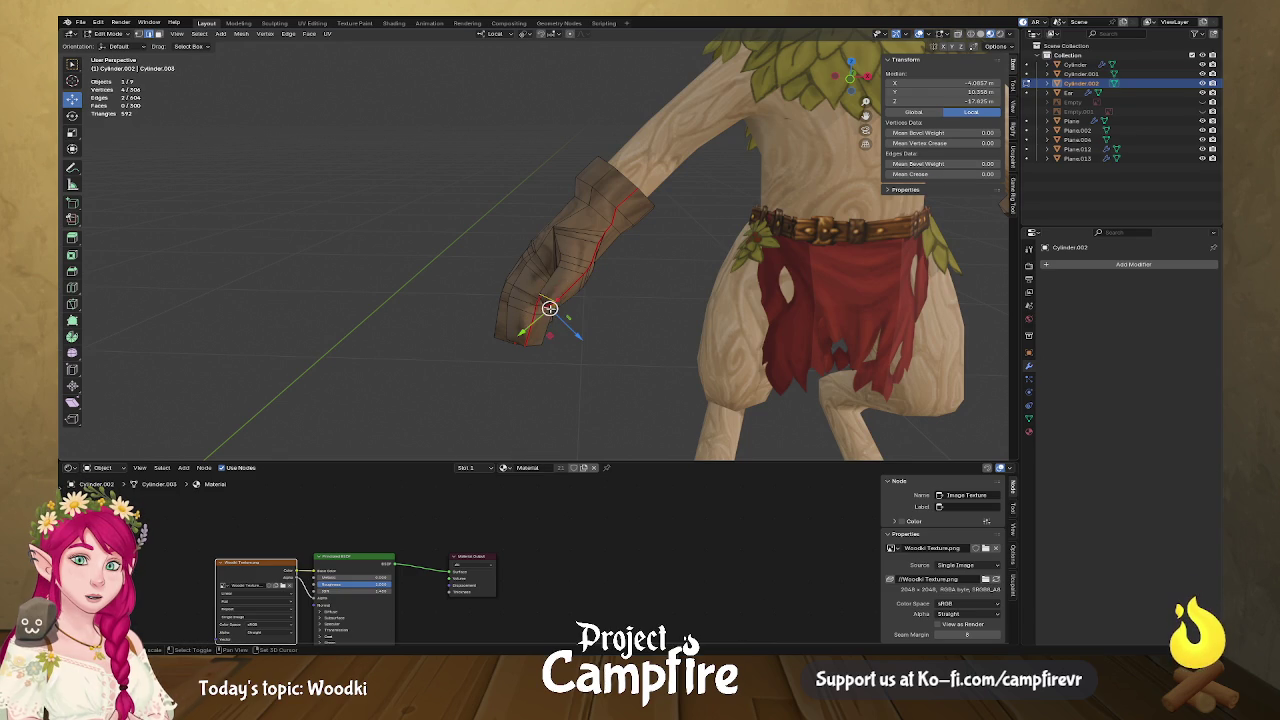
shift+click(543, 301)
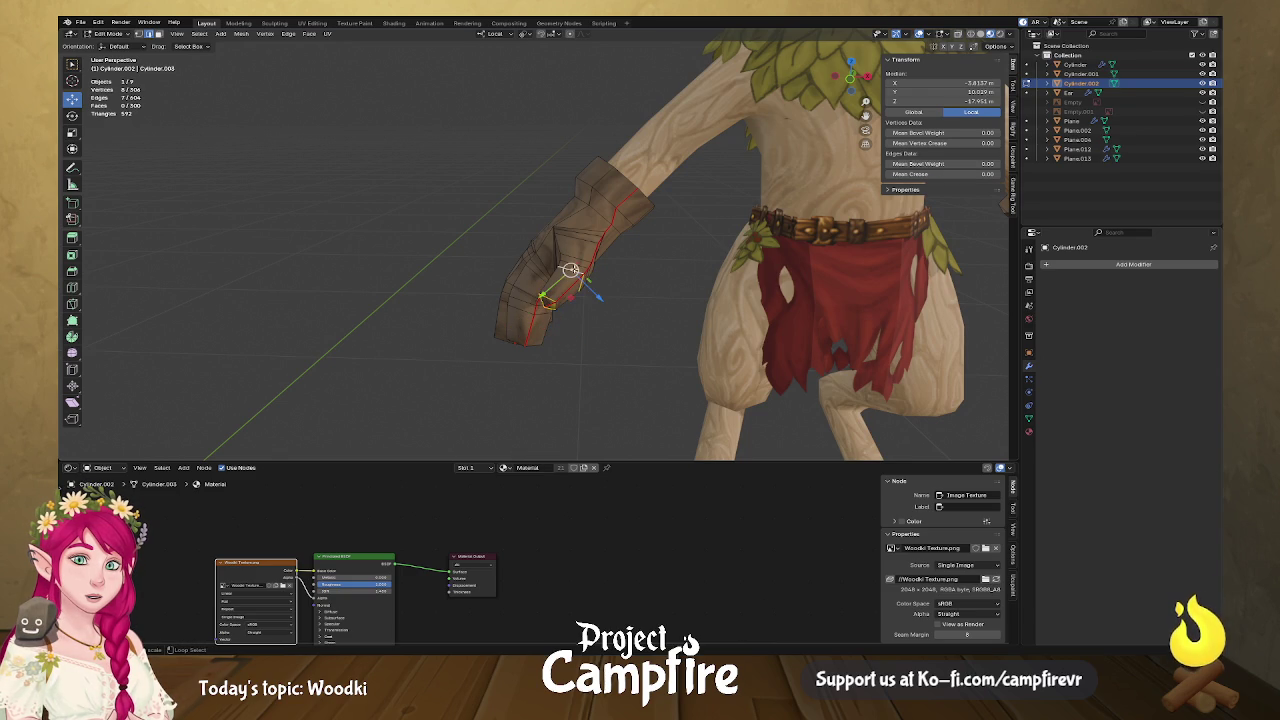
middle_drag(600, 250, 409, 229)
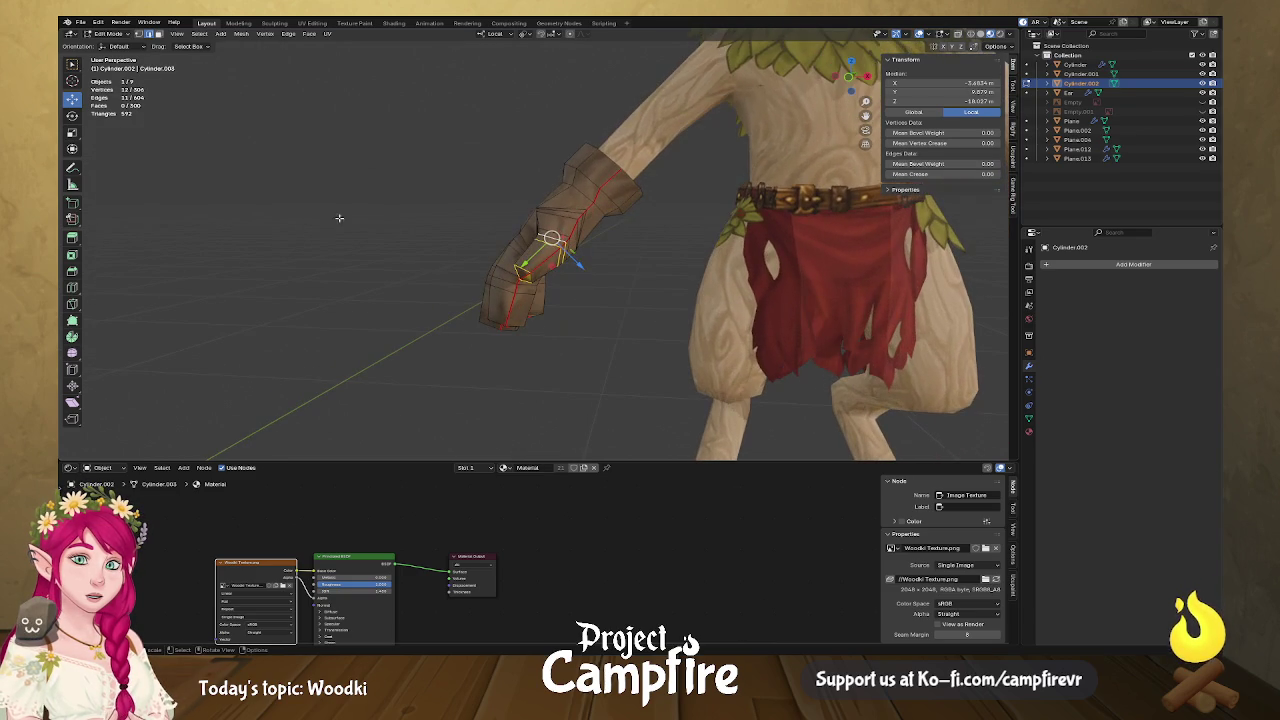
Rotate the wrist selection around the Y axis with the Rotate tool.
click(72, 115)
drag(566, 261, 570, 256)
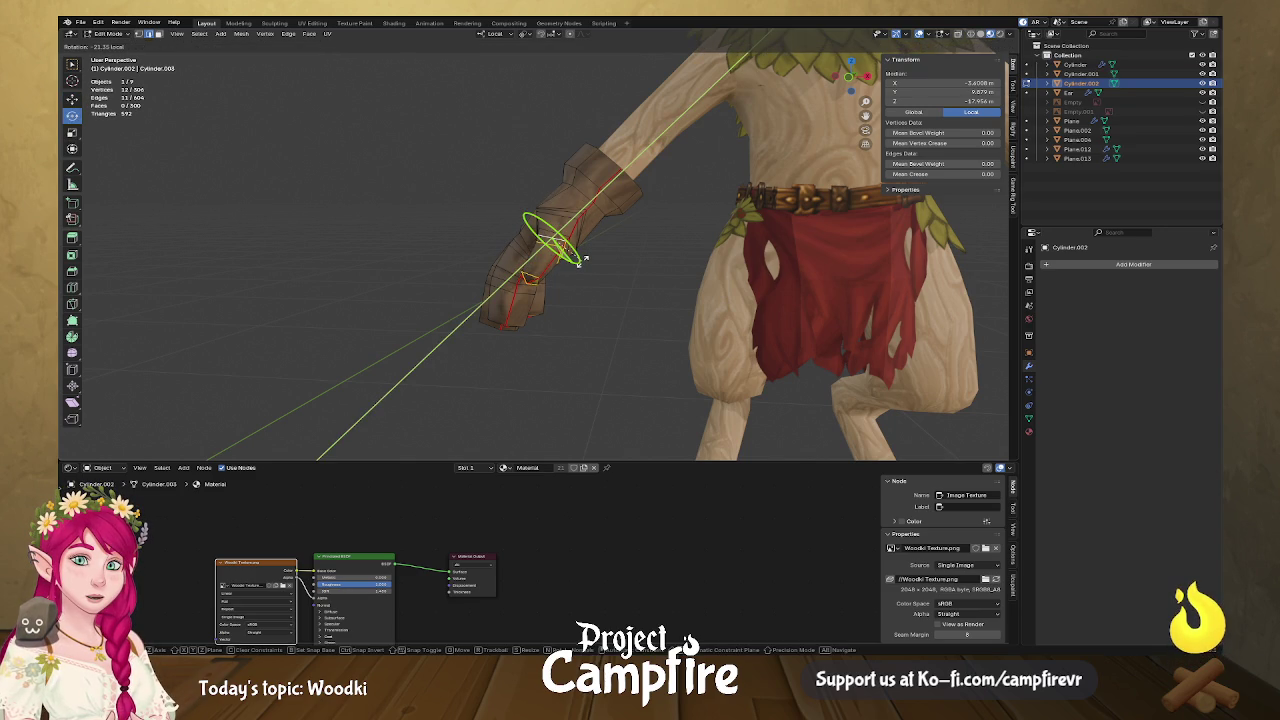
drag(575, 257, 573, 258)
alt+click(553, 248)
drag(543, 259, 557, 258)
mouse_move(557, 258)
middle_down()
mouse_move(607, 279)
mouse_move(625, 262)
mouse_move(595, 268)
mouse_move(640, 240)
middle_up()
In vertex mode, select several finger-base vertices and tilt them slightly around X.
click(590, 272)
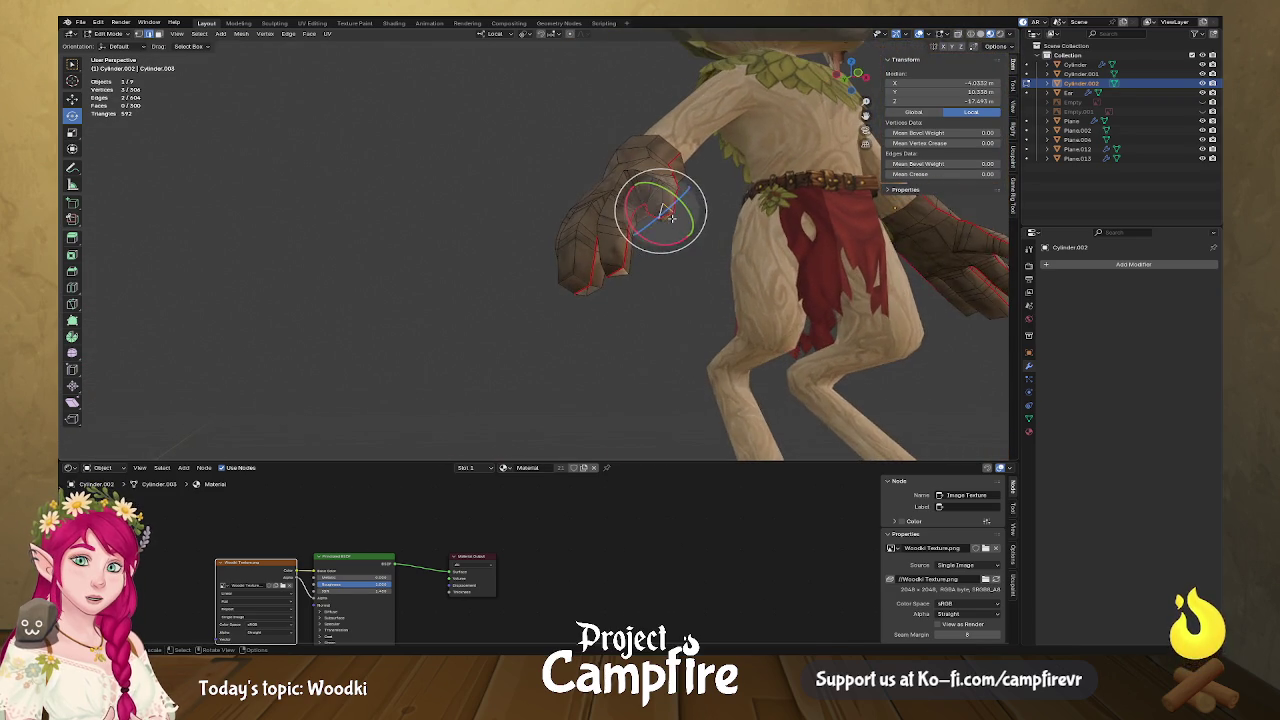
scroll(694, 213, up, 2)
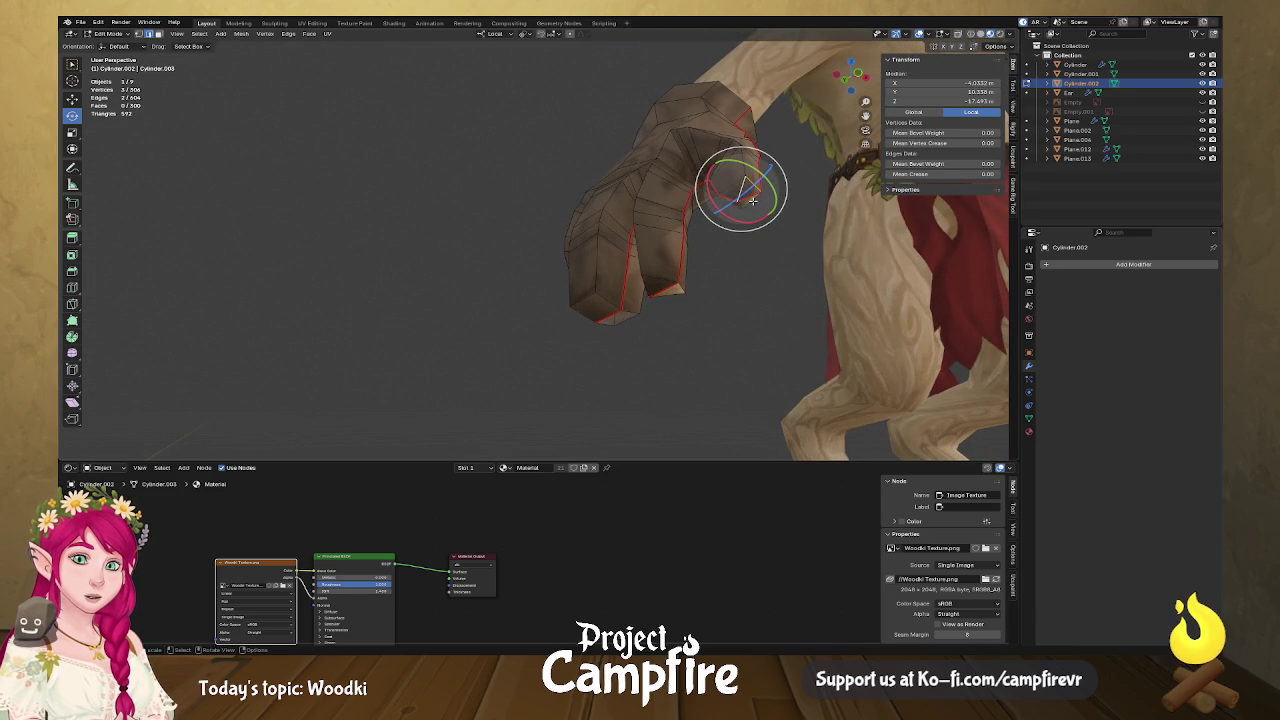
key(1)
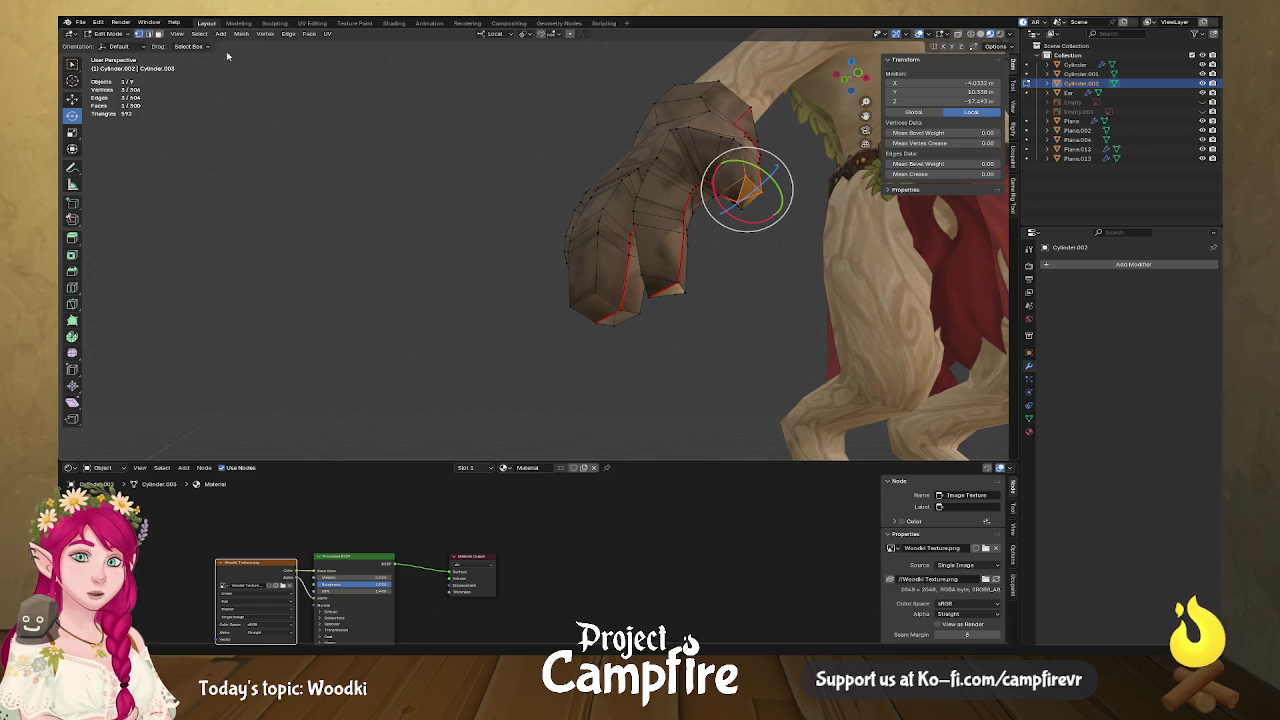
shift+click(735, 200)
shift+click(743, 207)
shift+click(741, 206)
mouse_move(741, 206)
middle_down()
mouse_move(587, 273)
mouse_move(606, 277)
mouse_move(586, 229)
mouse_move(598, 288)
middle_up()
shift+click(608, 241)
shift+click(619, 265)
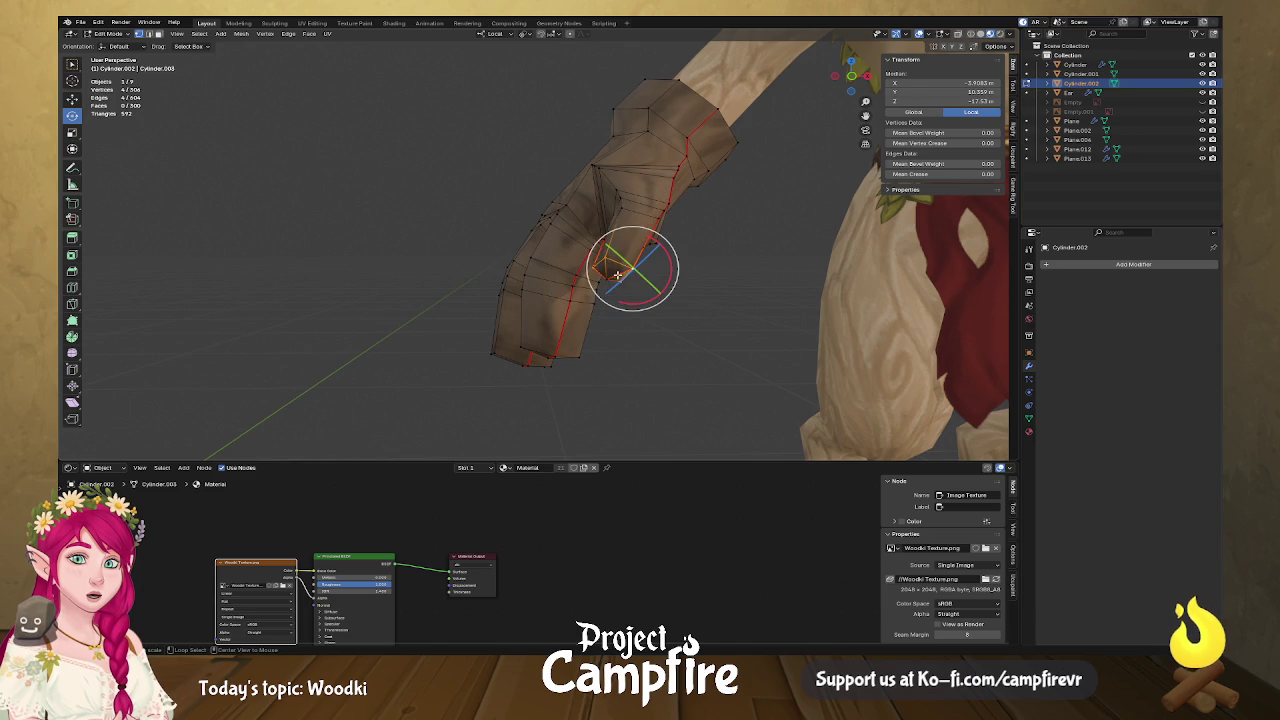
shift+click(604, 272)
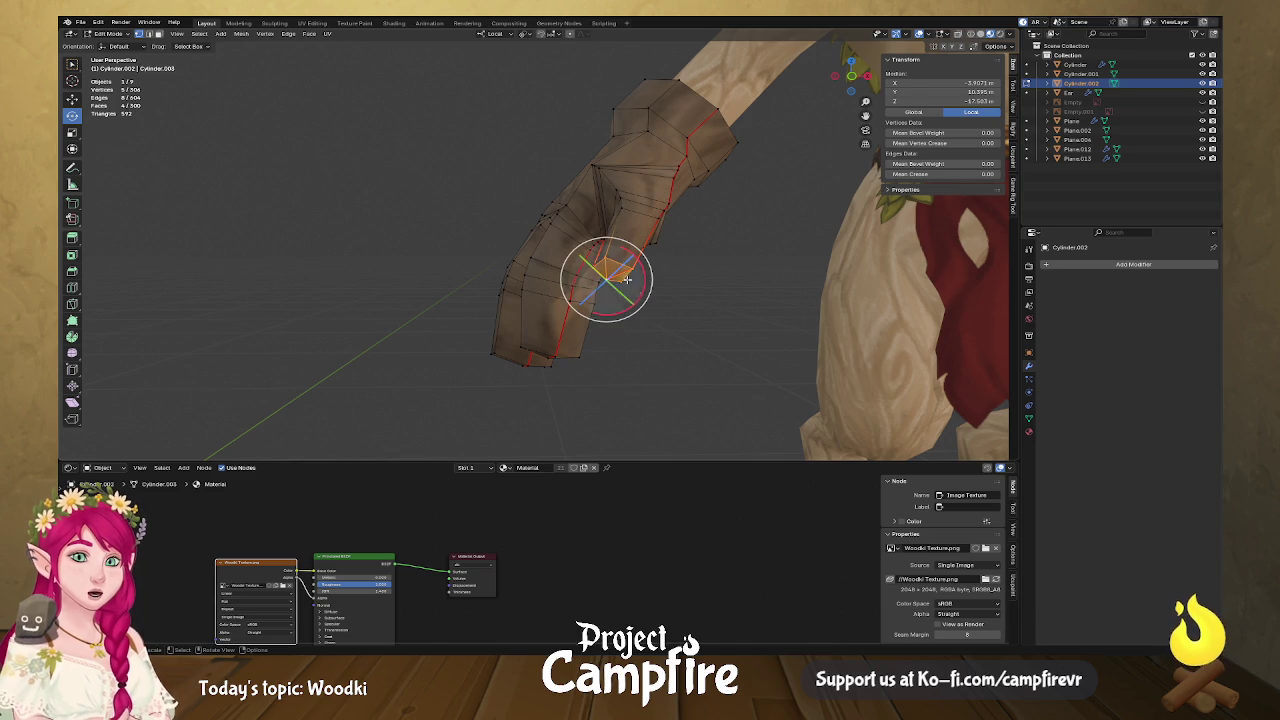
mouse_move(614, 316)
mouse_down()
mouse_move(624, 300)
mouse_move(602, 316)
mouse_up()
Nudge the selected vertices, then move another group of hand vertices into place.
click(72, 99)
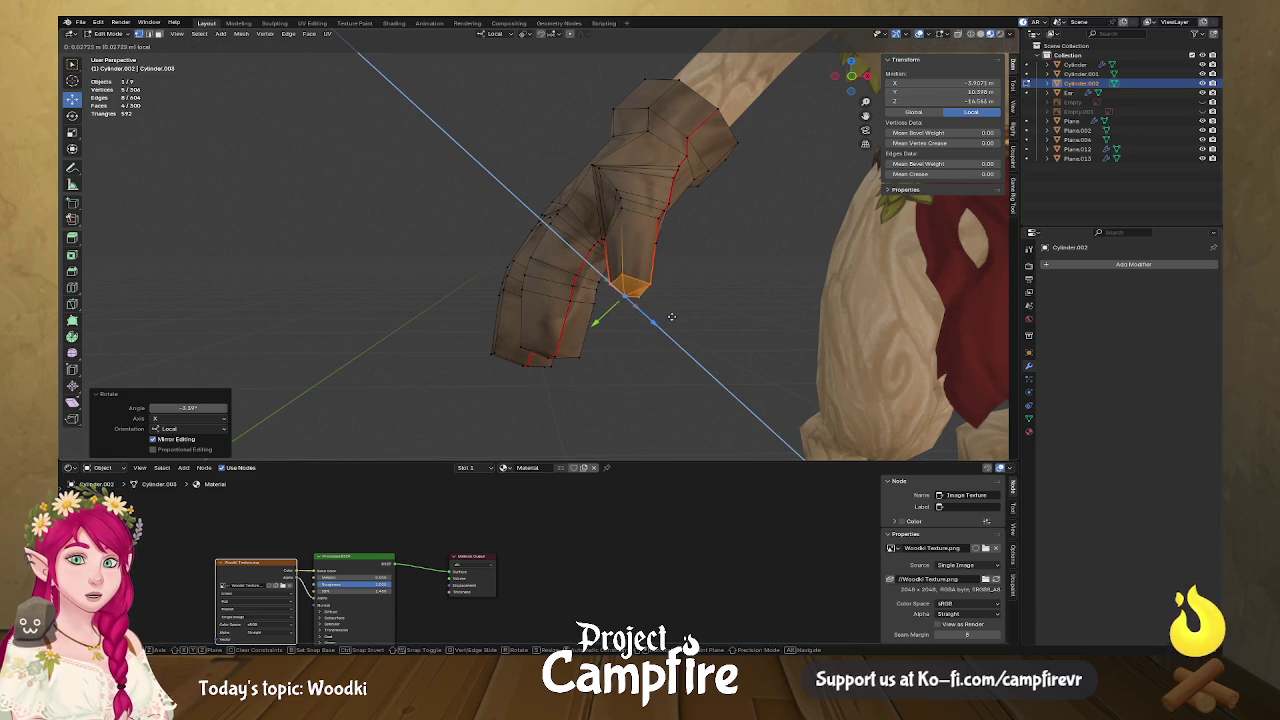
click(725, 318)
middle_drag(700, 336, 590, 318)
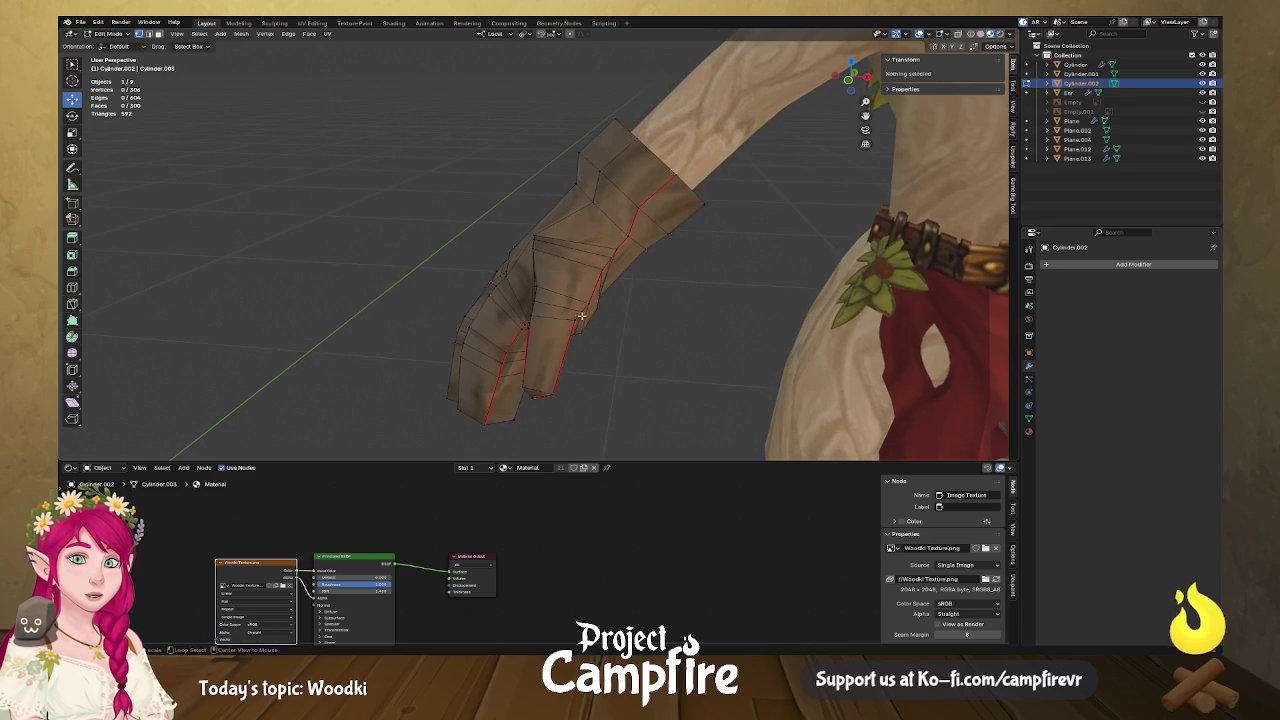
alt+click(564, 319)
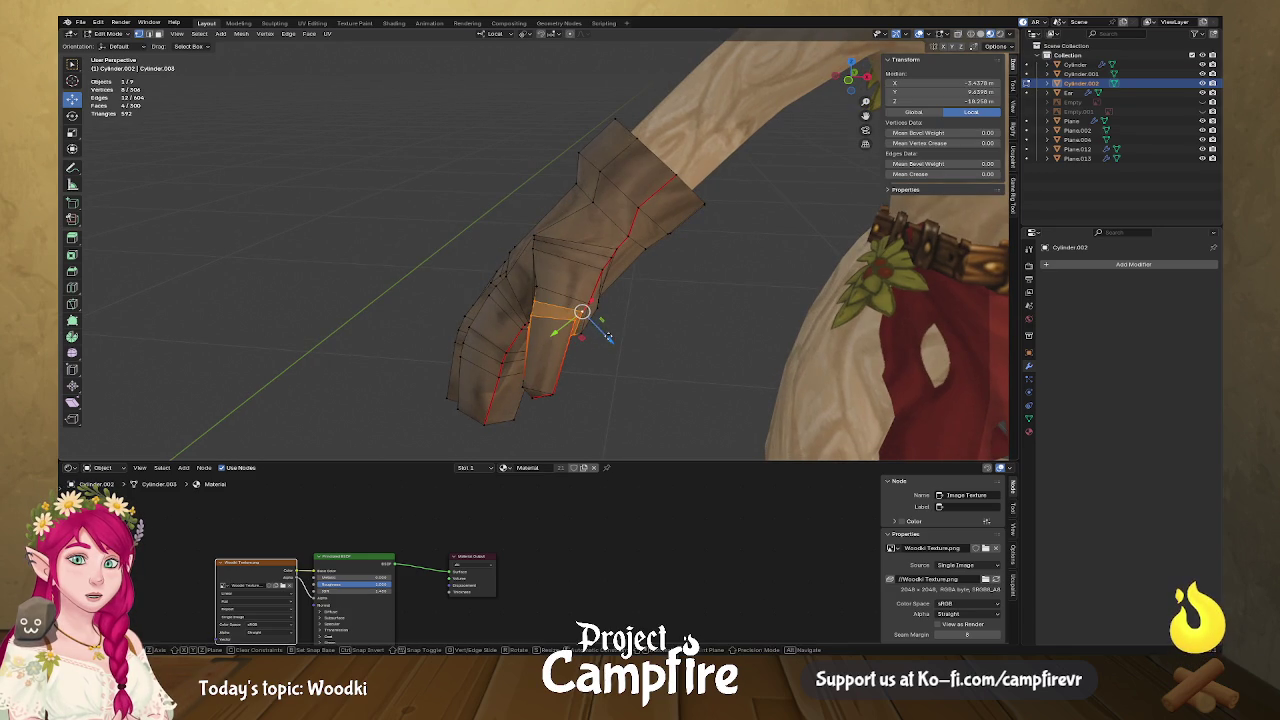
alt+click(568, 331)
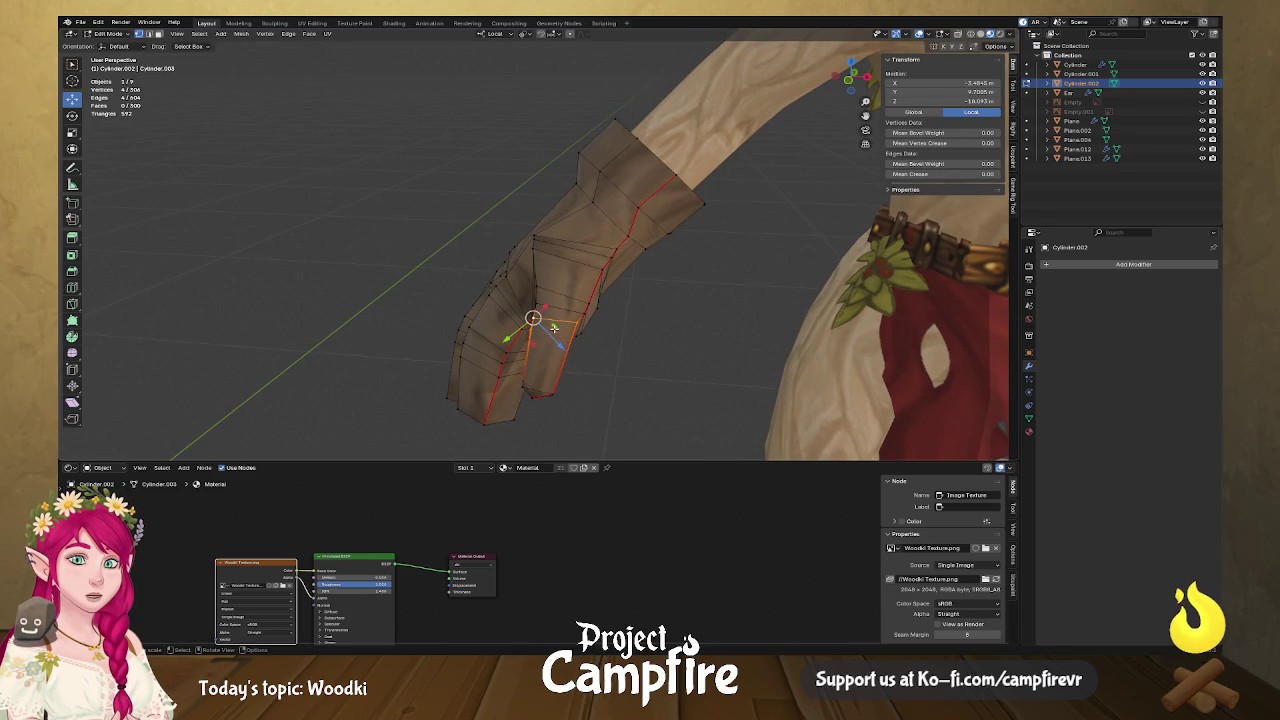
key(g)
click(546, 320)
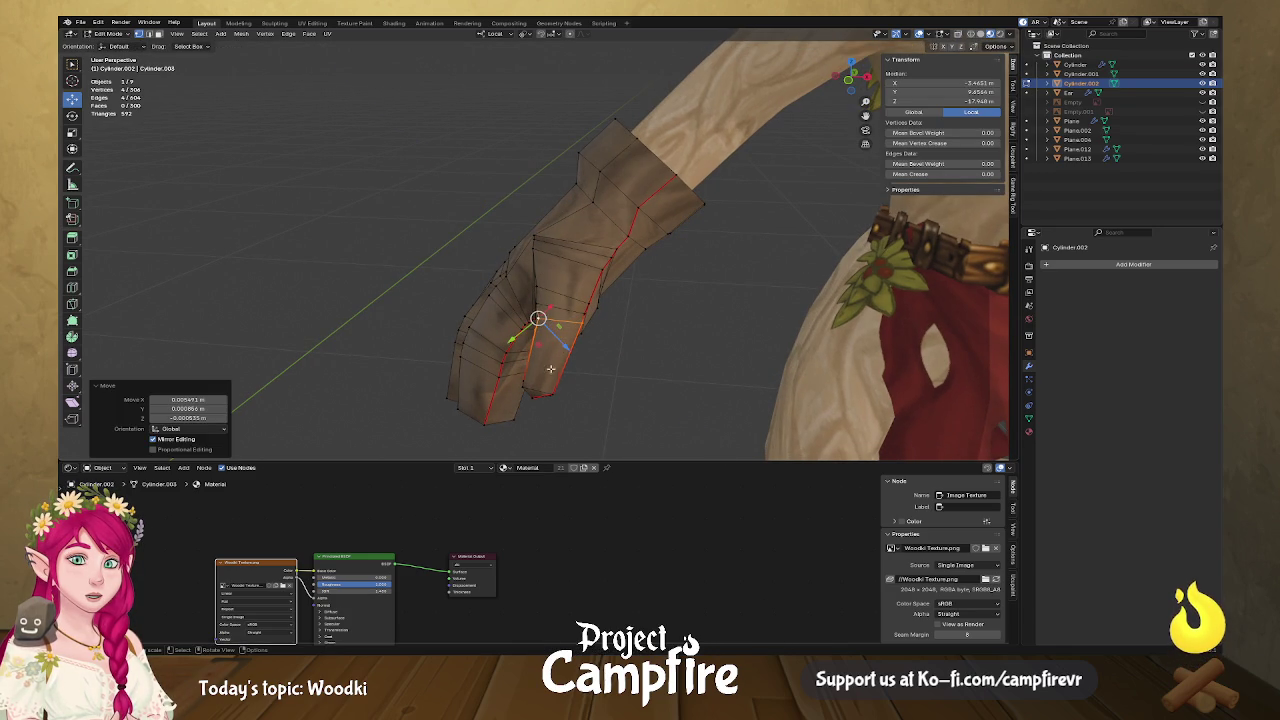
Move the bottom fingertip loop into place and zoom out to the whole character.
key(alt+a)
alt+click(538, 391)
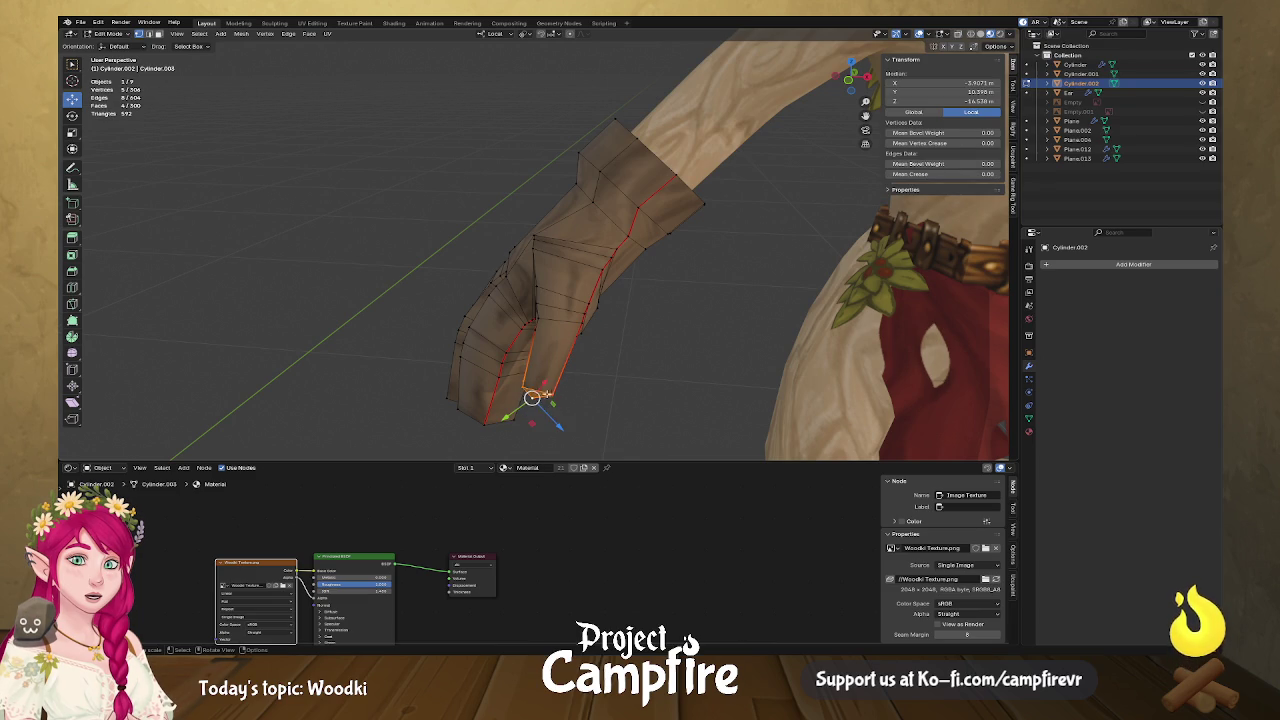
key(g)
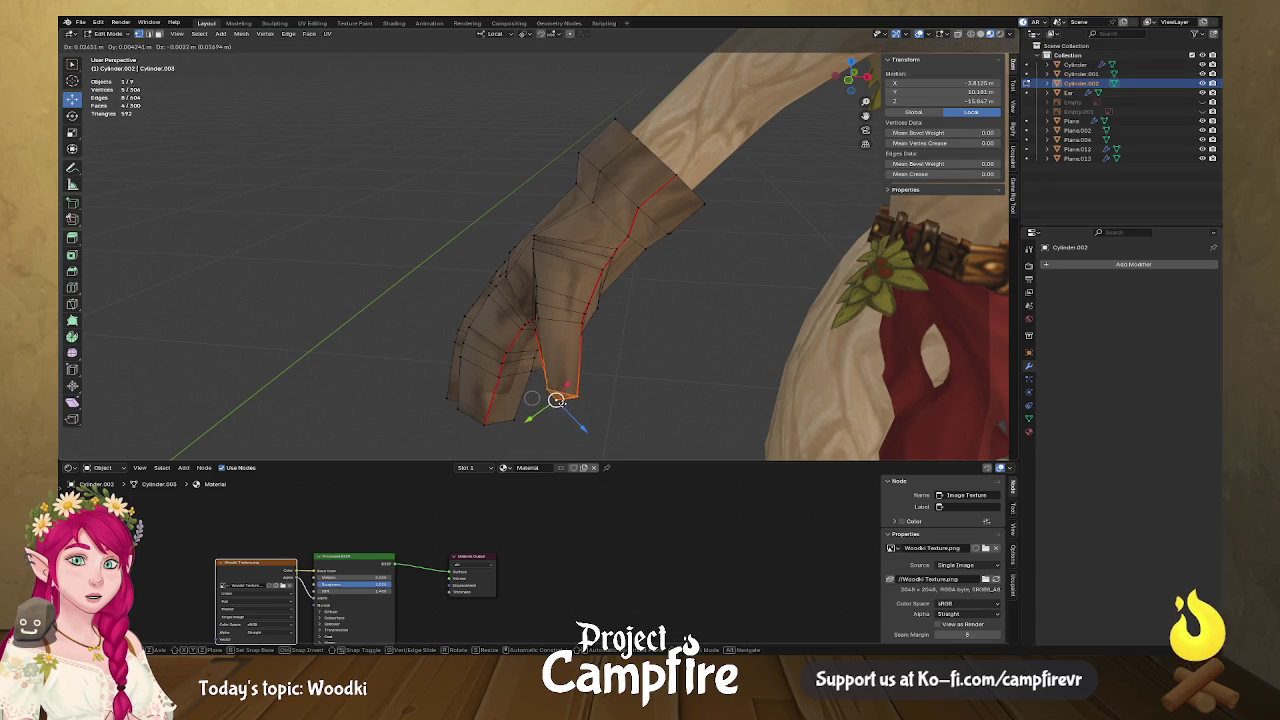
click(557, 391)
mouse_move(563, 394)
middle_down()
mouse_move(569, 372)
mouse_move(655, 350)
middle_up()
mouse_move(826, 297)
middle_down()
mouse_move(837, 289)
mouse_move(571, 334)
mouse_move(443, 314)
mouse_move(734, 323)
mouse_move(714, 314)
mouse_move(700, 330)
mouse_move(634, 277)
middle_up()
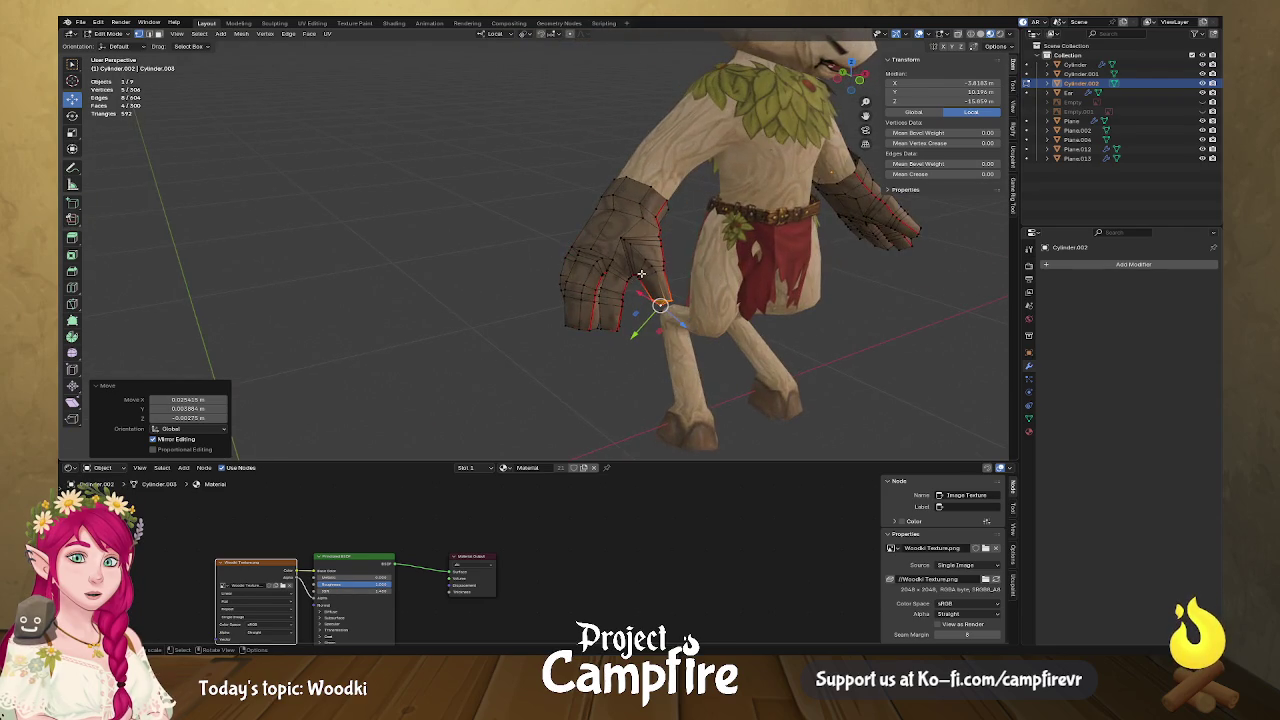
Select the other hand's fingertip loop and rotate it around X.
middle_drag(725, 293, 640, 303)
key(alt+a)
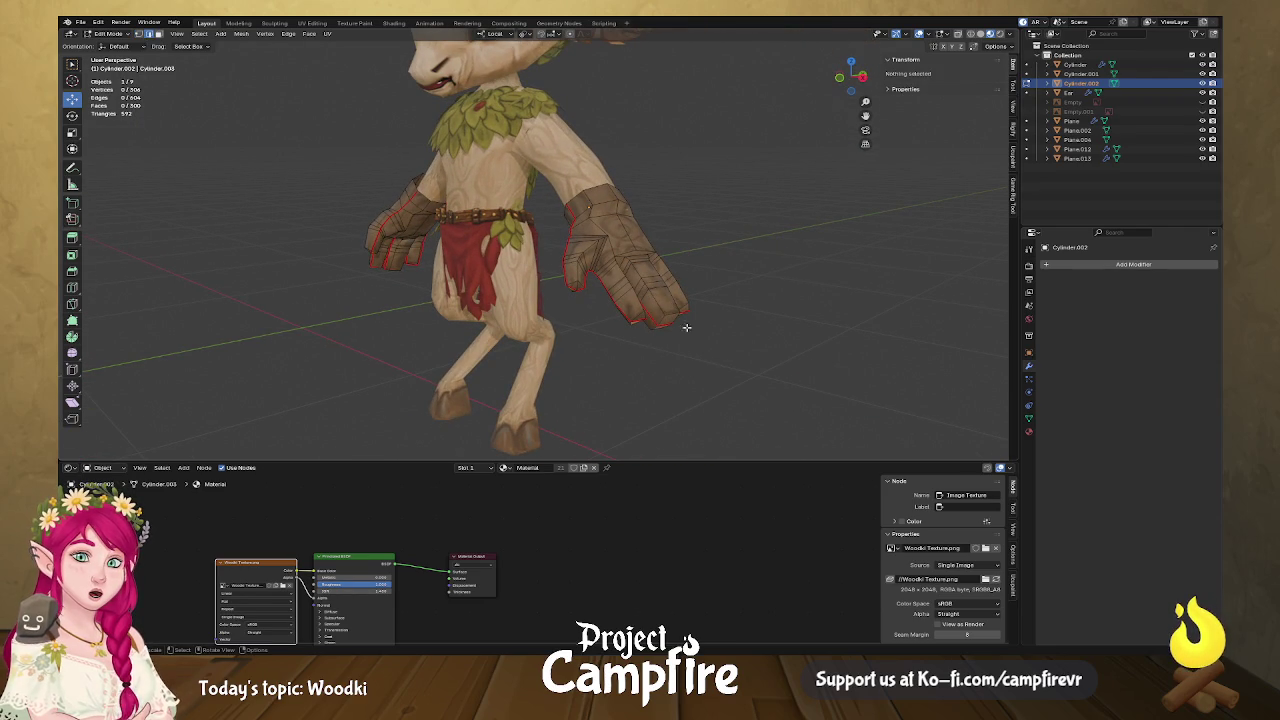
alt+click(665, 320)
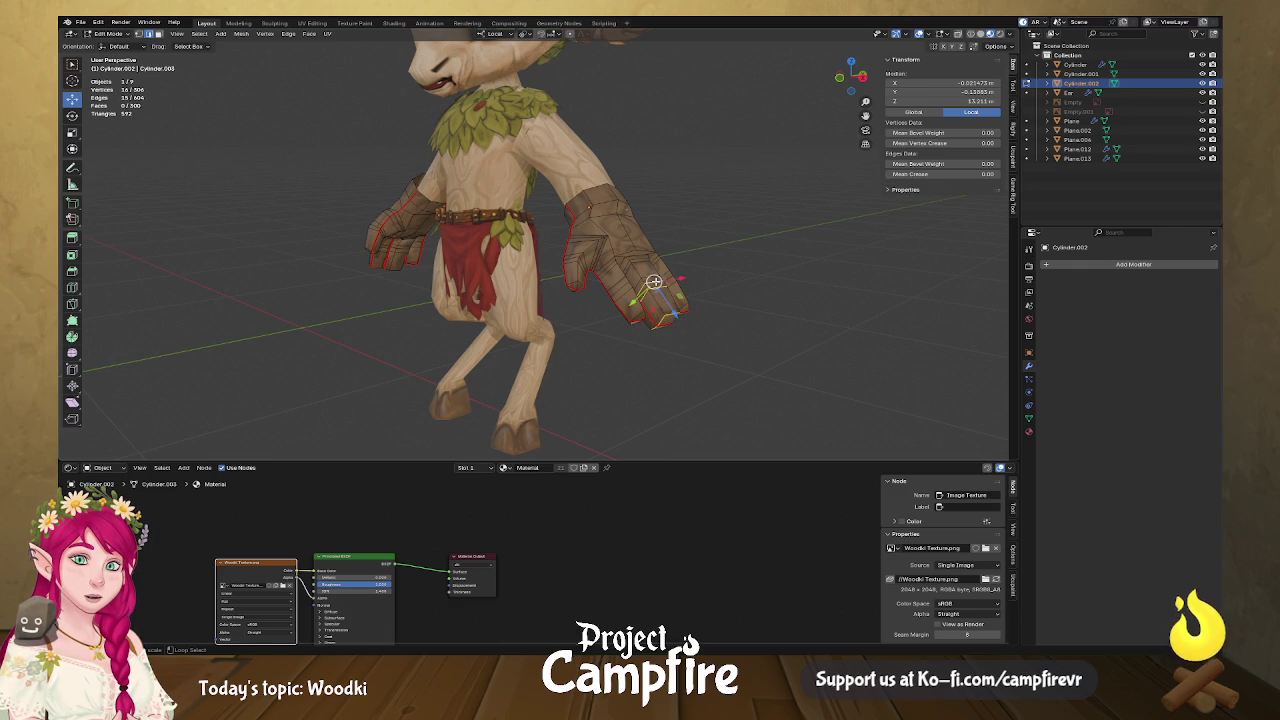
middle_drag(729, 287, 714, 277)
key(shift+space)
key(r)
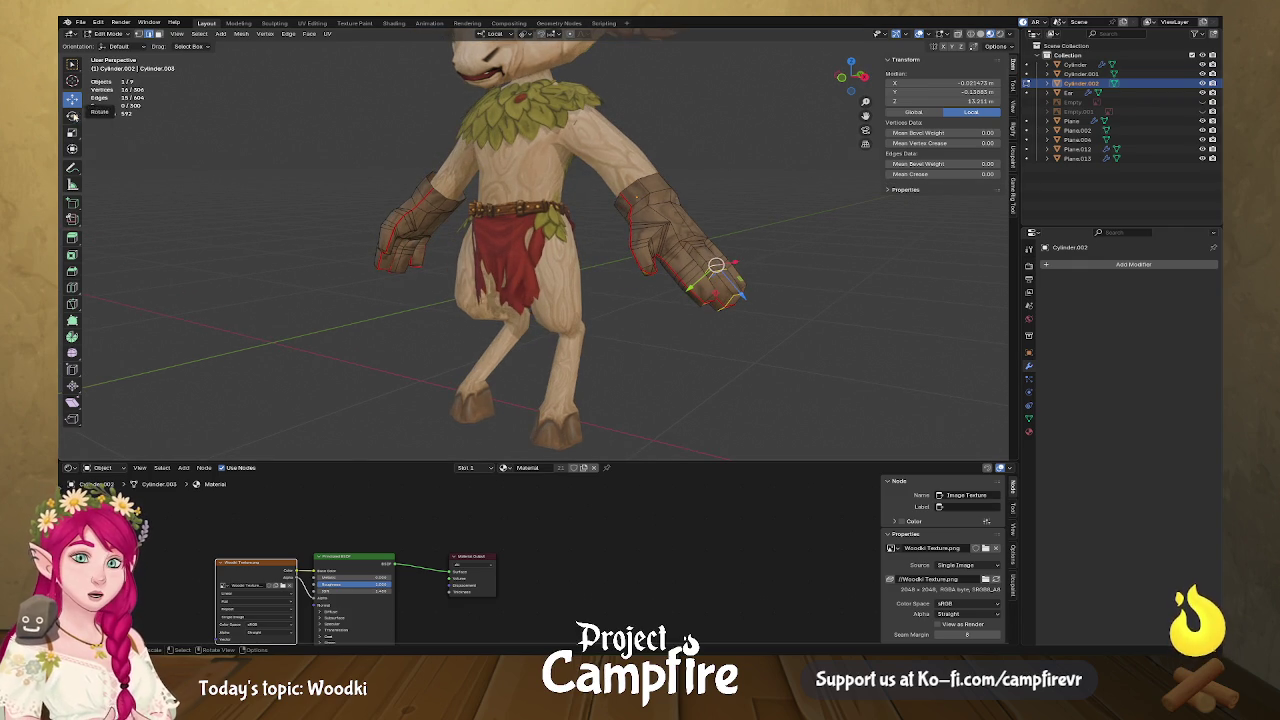
drag(732, 258, 746, 261)
Add the neighbouring finger edge loops and bend them around X.
alt+shift+click(710, 262)
alt+shift+click(718, 244)
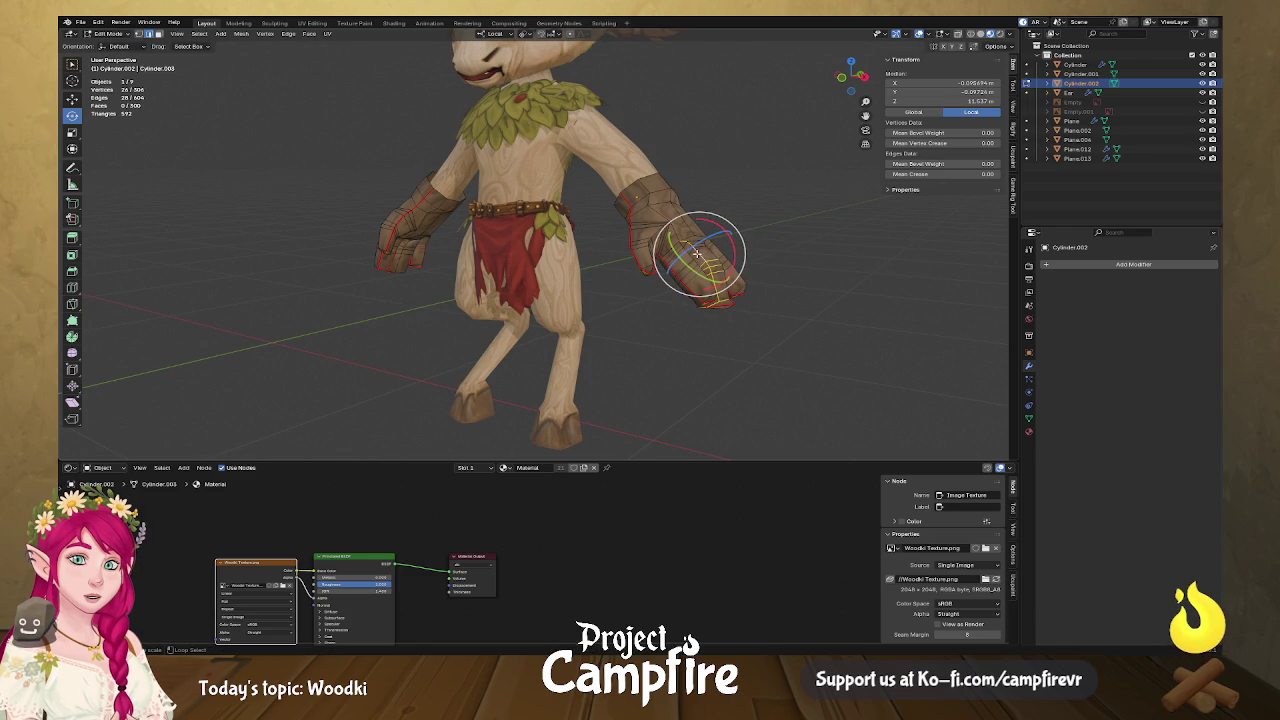
alt+shift+click(704, 249)
mouse_move(738, 232)
mouse_down()
mouse_move(728, 243)
mouse_move(742, 248)
mouse_up()
Select further fingertip loops and bend them about the local X axis.
alt+shift+click(727, 232)
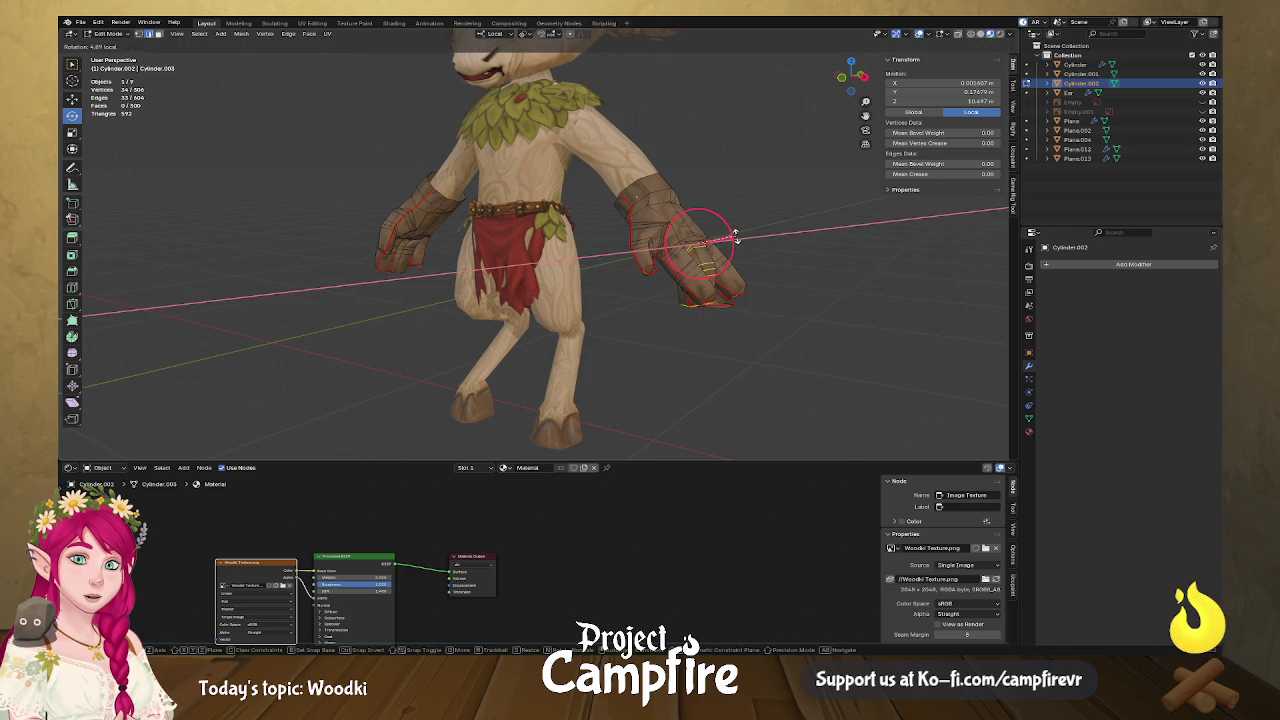
click(710, 294)
shift+click(714, 286)
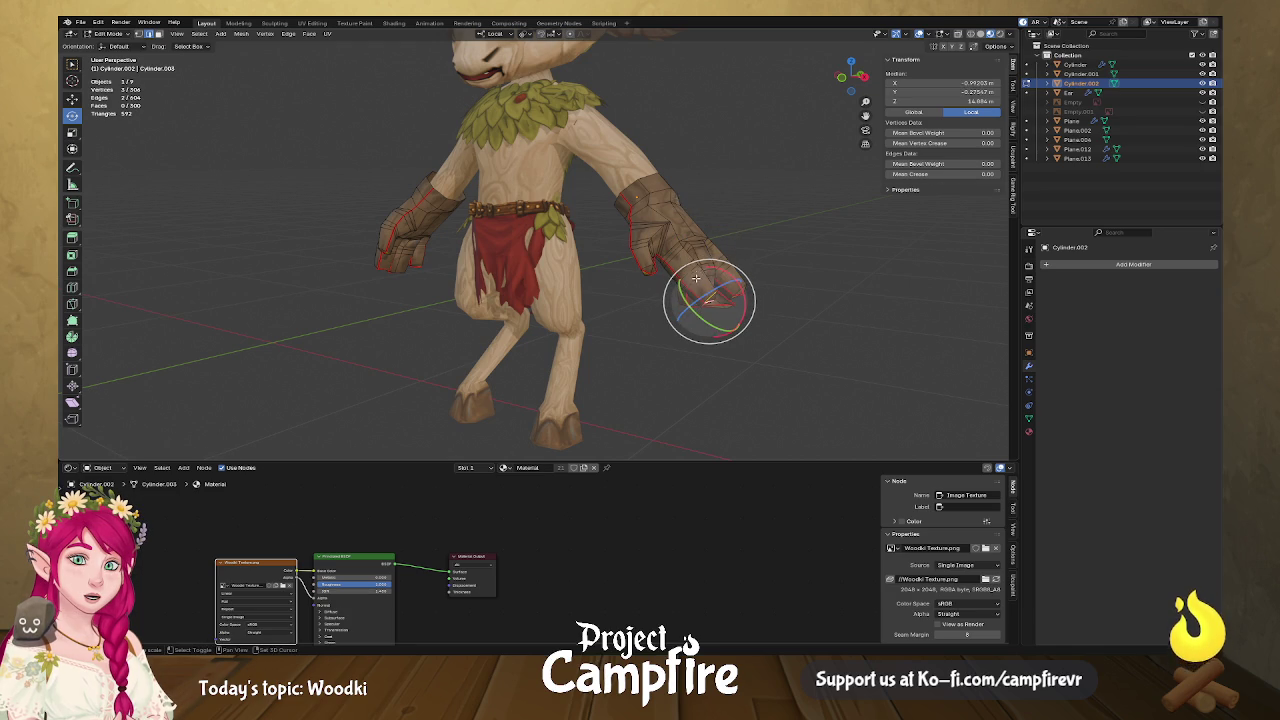
mouse_move(709, 309)
middle_down()
mouse_move(668, 173)
mouse_move(742, 266)
middle_up()
shift+click(666, 170)
alt+shift+click(744, 331)
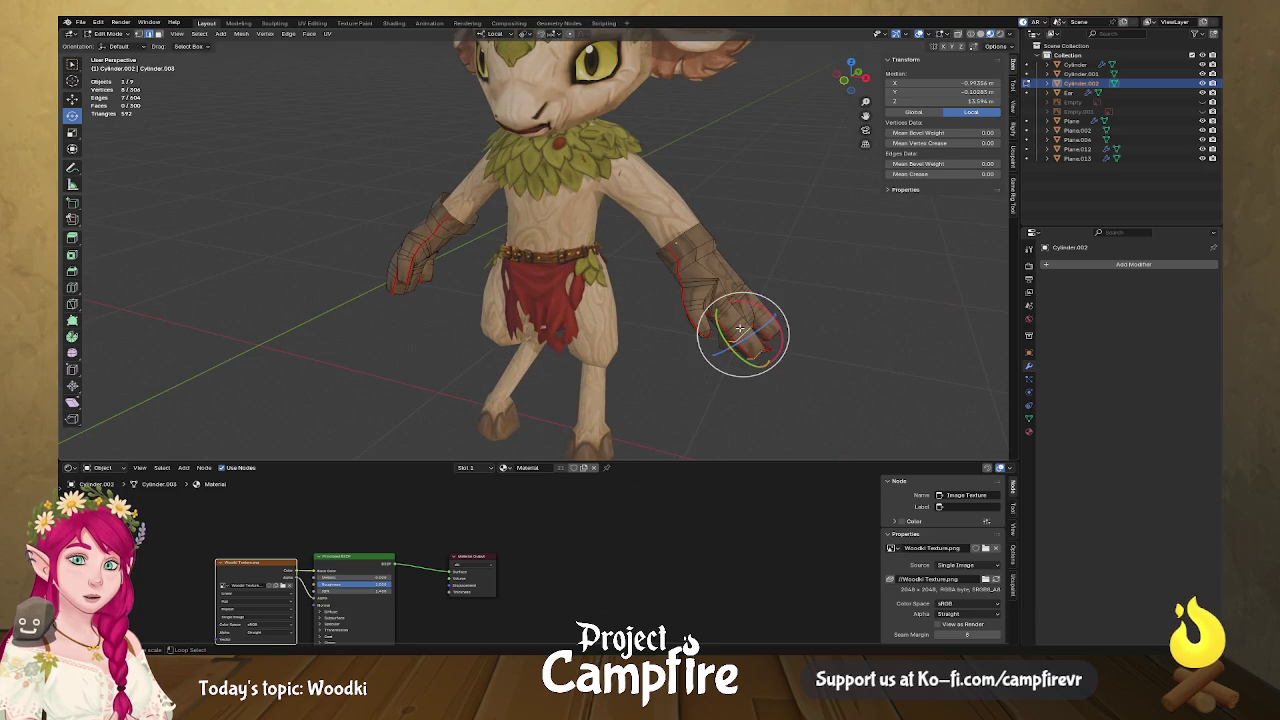
key(r)
key(x)
click(779, 328)
Paint-select more hand vertices and rotate them about local X.
key(c)
click(743, 337)
key(Escape)
key(r)
key(x)
click(772, 326)
Add more hand vertices and bend the loops about 6° on local X.
key(c)
click(727, 310)
key(Escape)
key(r)
key(x)
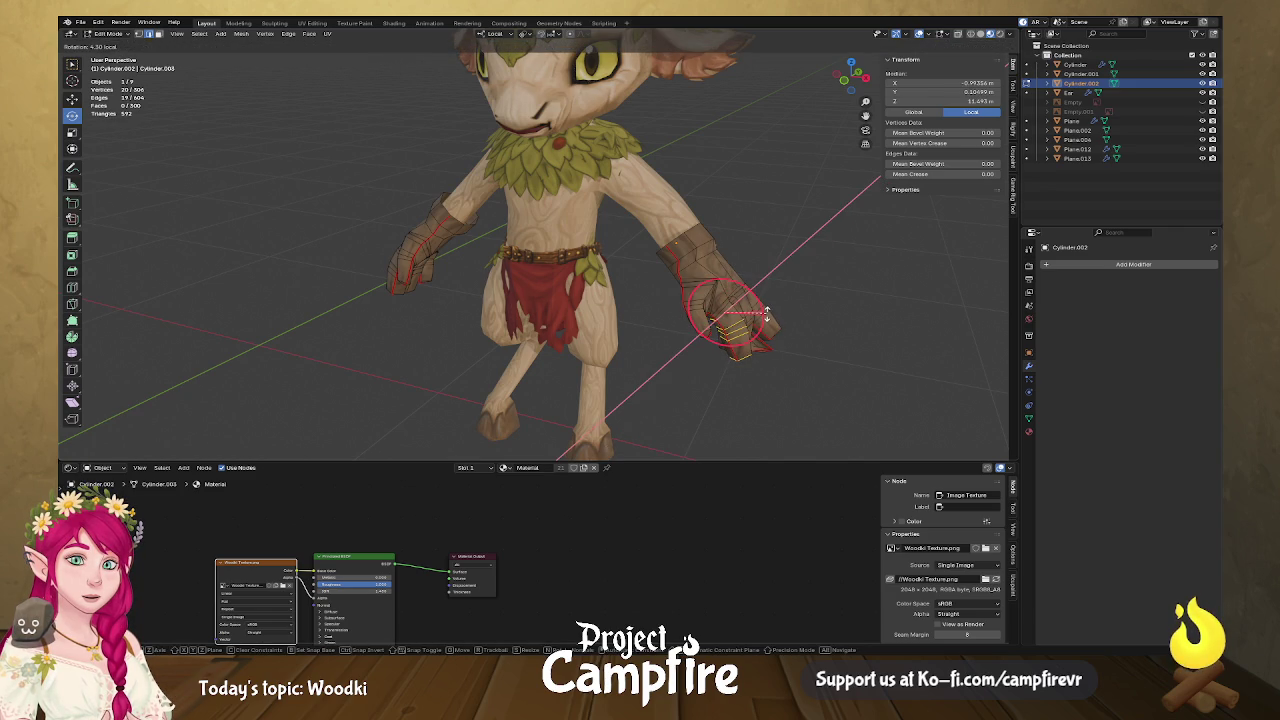
click(762, 313)
Add the next vertex loop, bend it about 8° on local X, and check the curl.
click(724, 311)
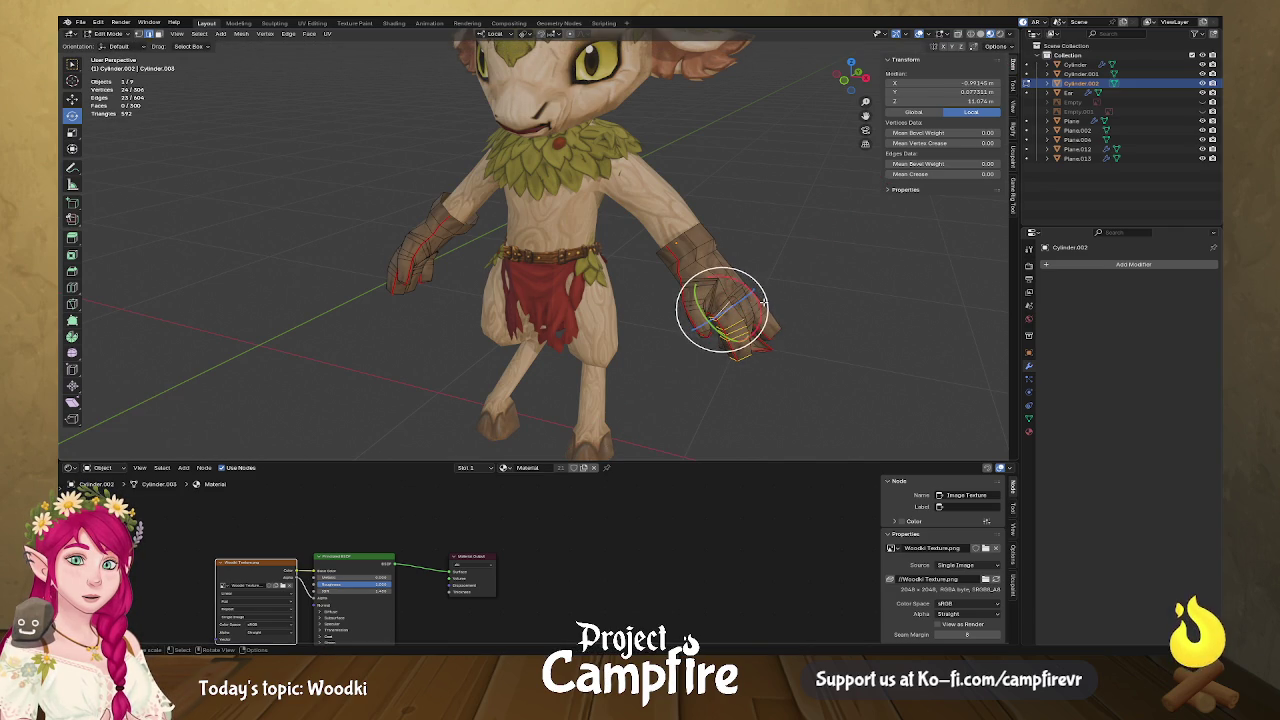
key(Escape)
key(r)
key(x)
click(762, 313)
middle_drag(762, 313, 661, 298)
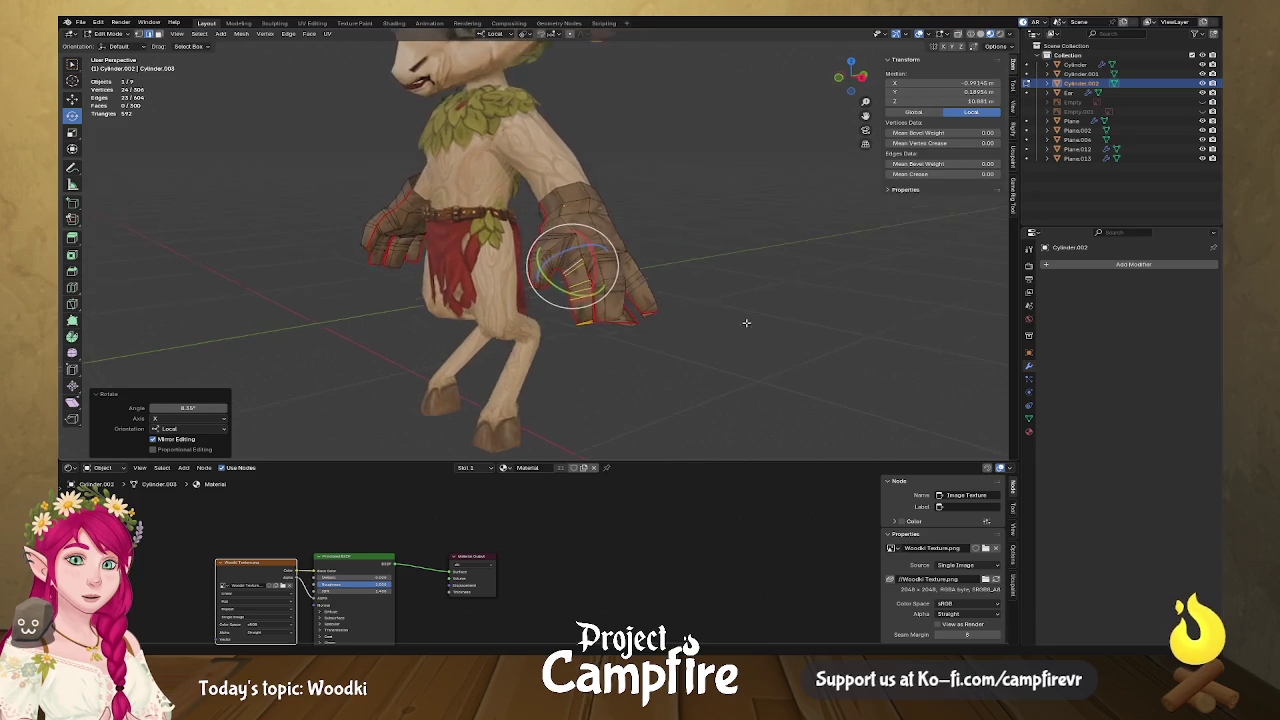
click(667, 317)
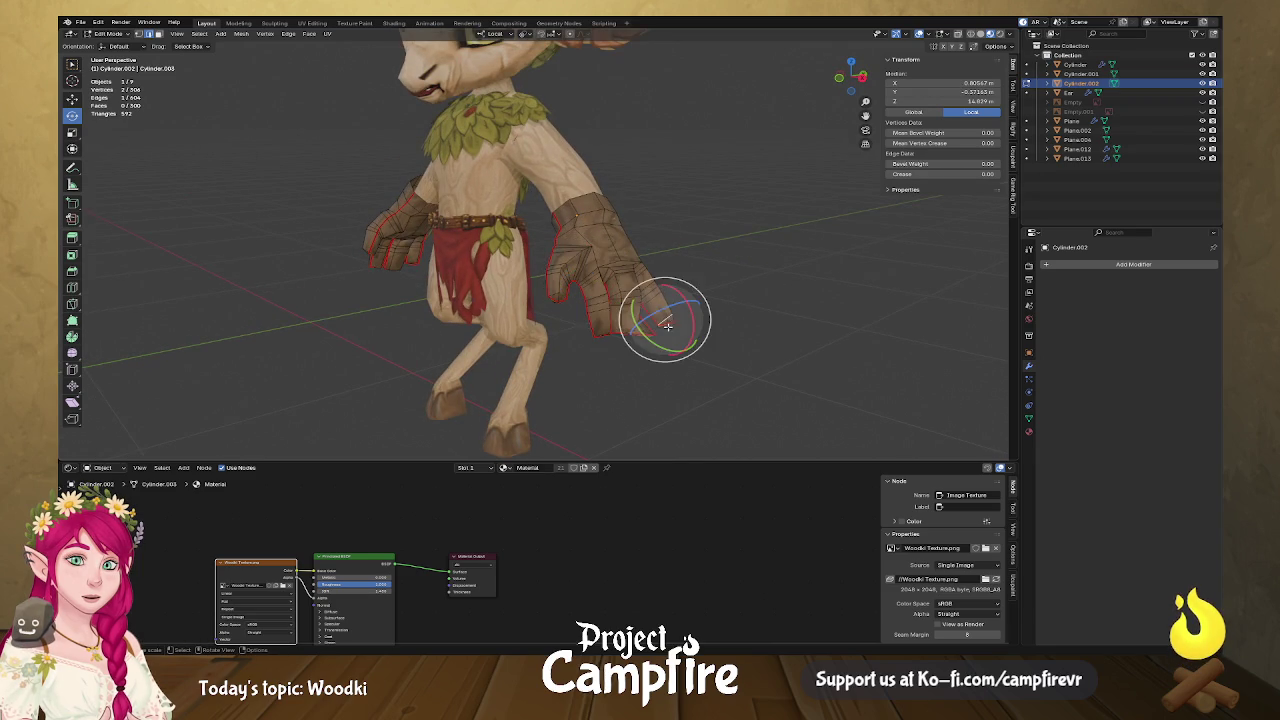
Select the linked hand piece with Ctrl+L, then shrink it to the fingertip section.
scroll(666, 306, up, 3)
scroll(629, 329, up, 3)
scroll(509, 306, up, 3)
mouse_move(625, 301)
middle_down()
mouse_move(663, 314)
mouse_move(538, 246)
middle_up()
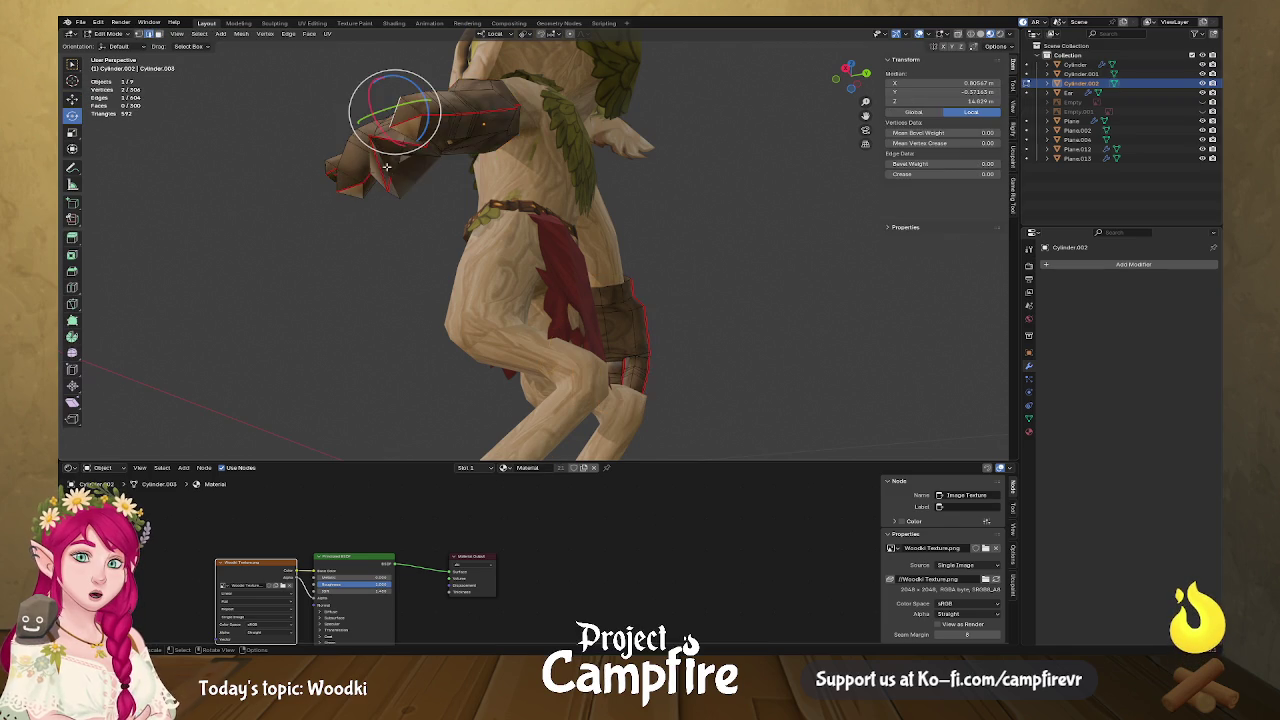
middle_drag(386, 165, 602, 237)
key(ctrl+l)
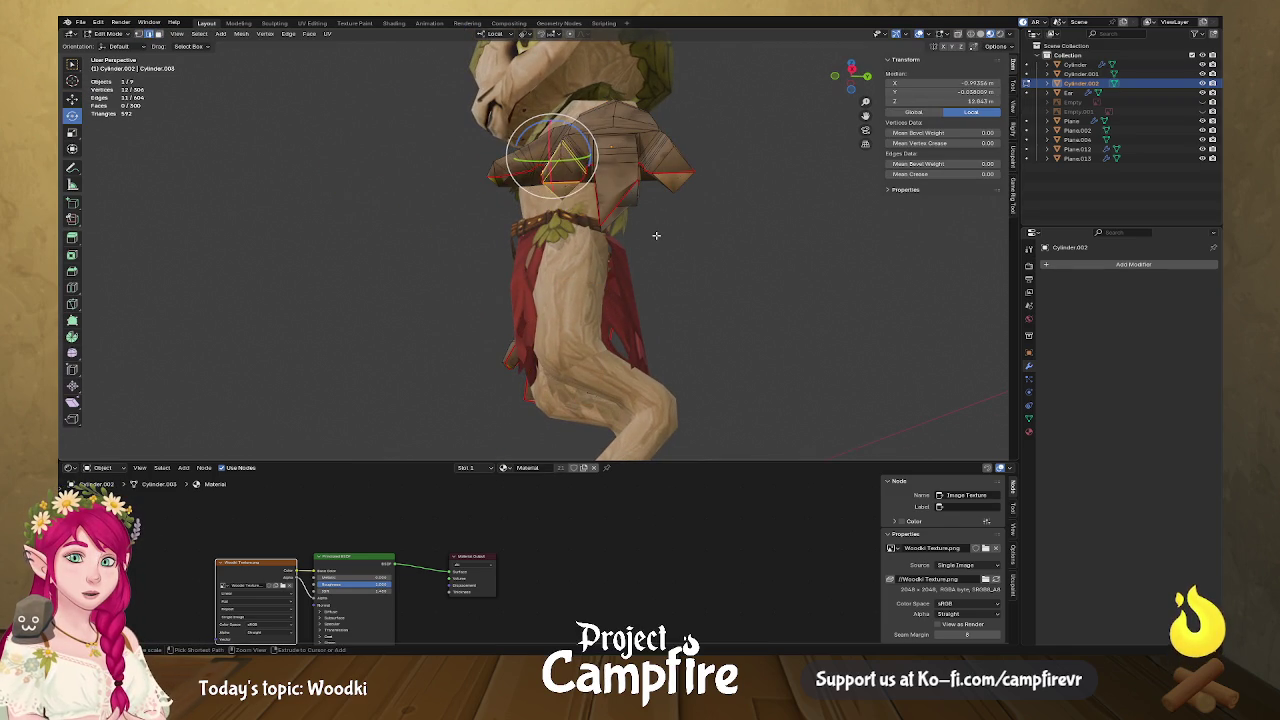
key(ctrl+KP_Add)
key(ctrl+KP_Subtract)
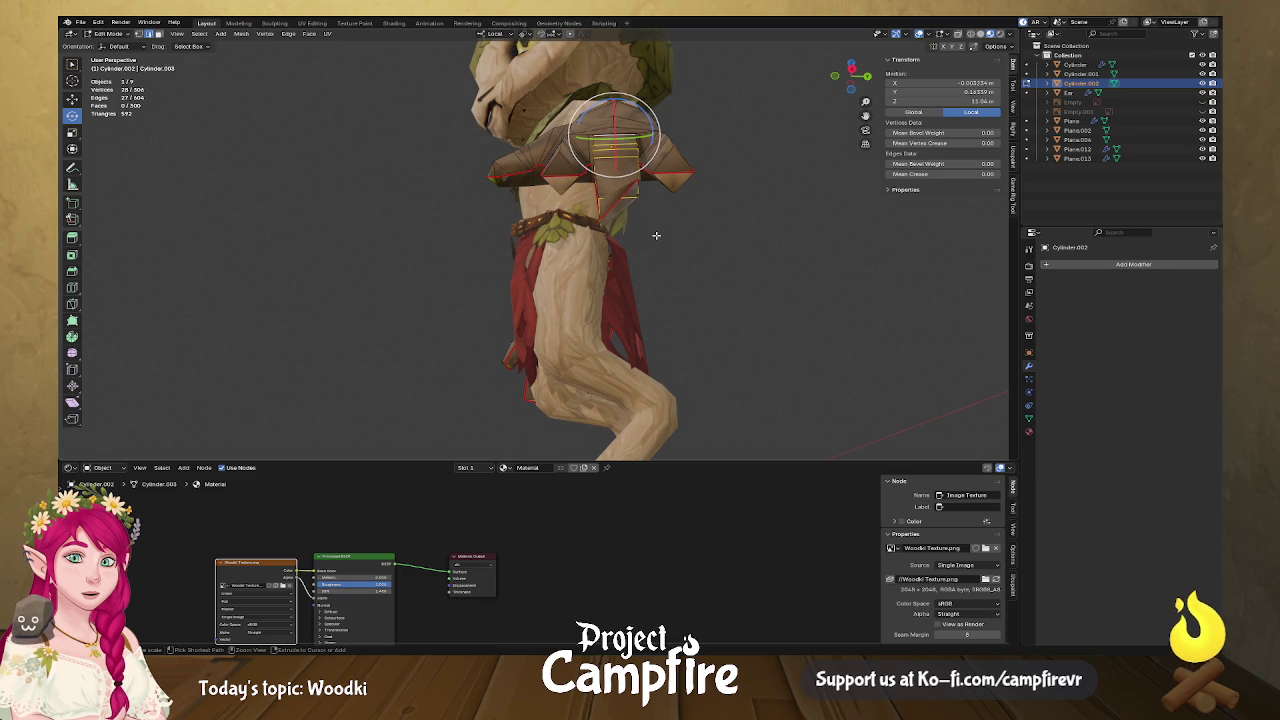
key(ctrl+KP_Subtract)
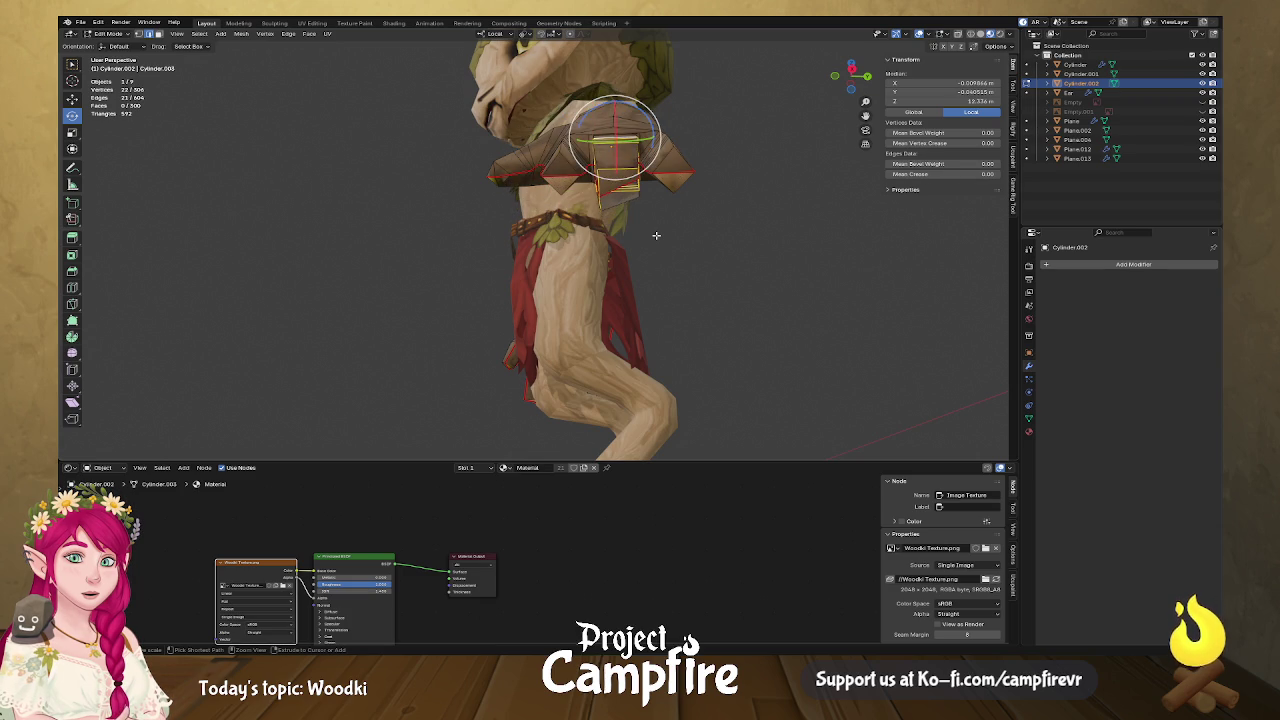
key(ctrl+KP_Subtract)
Add two more vertices and rotate the section around X to tilt the hand.
mouse_move(656, 235)
middle_down()
mouse_move(745, 258)
mouse_move(747, 218)
middle_up()
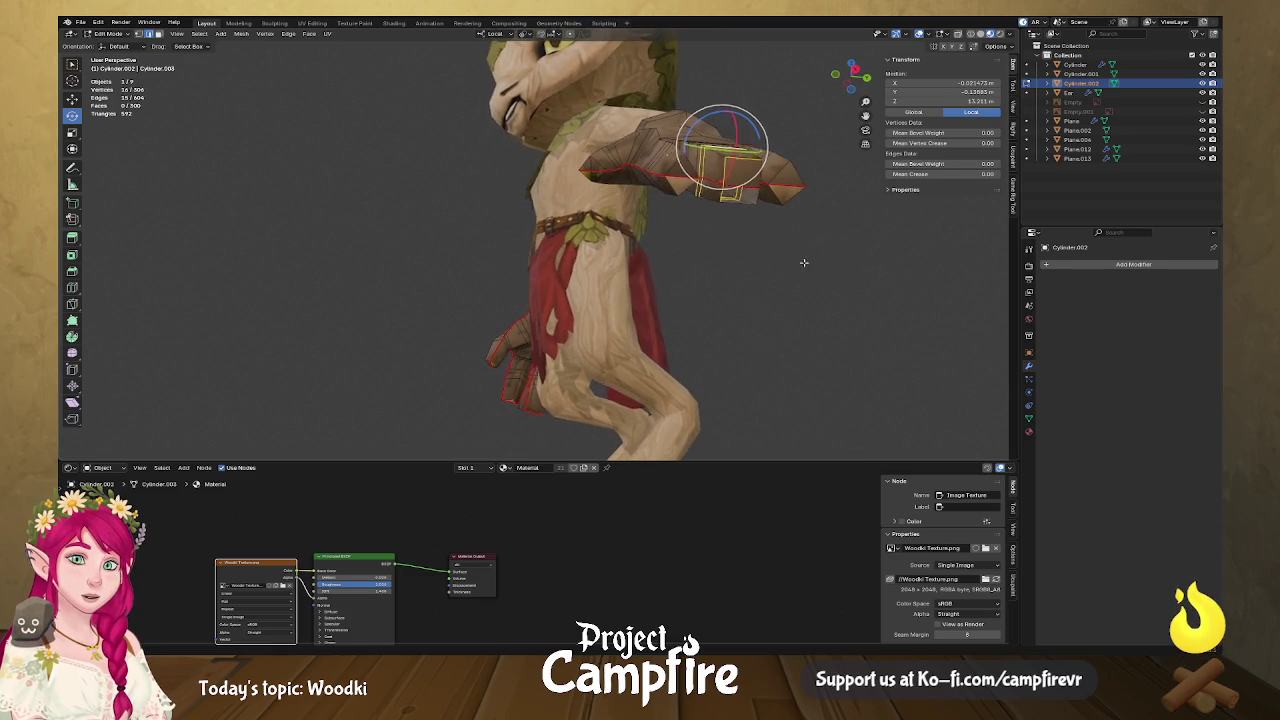
shift+click(746, 203)
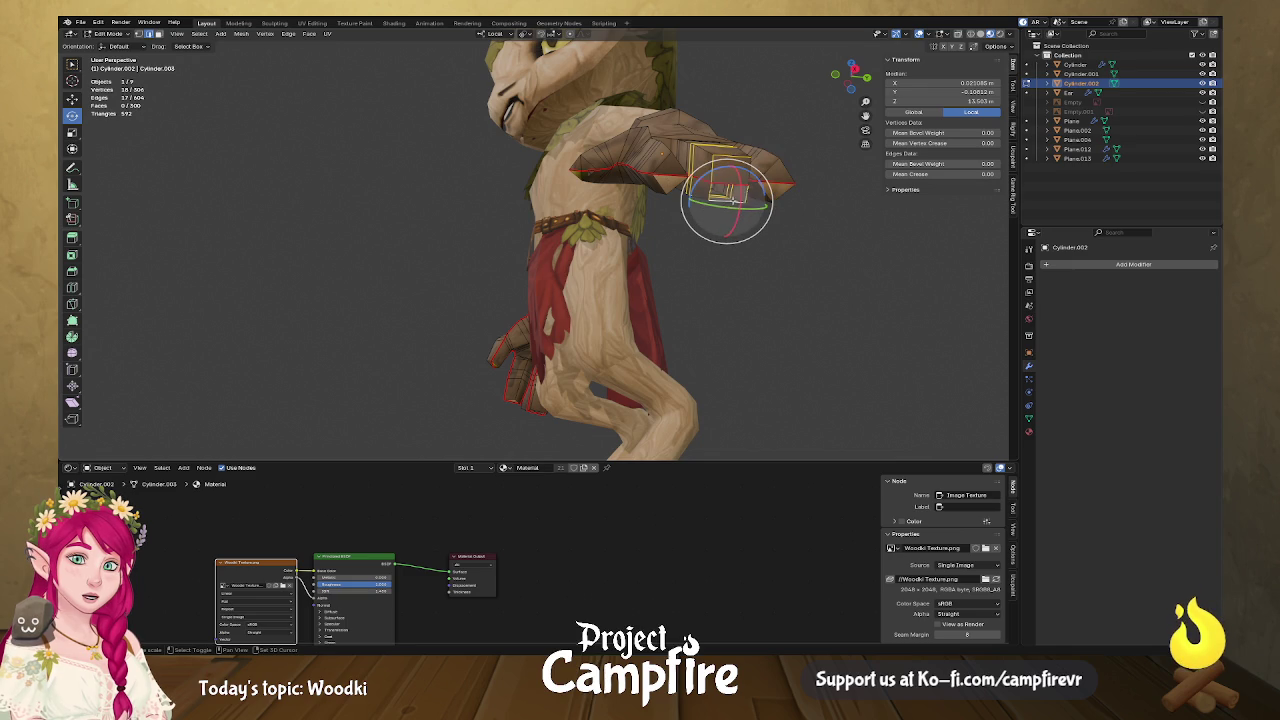
mouse_move(752, 203)
middle_down()
mouse_move(718, 368)
mouse_move(758, 385)
middle_up()
mouse_move(758, 385)
mouse_down()
mouse_move(758, 397)
mouse_move(743, 390)
mouse_up()
alt+click(742, 385)
Bend the next finger loops about X, the first by 8°.
click(745, 395)
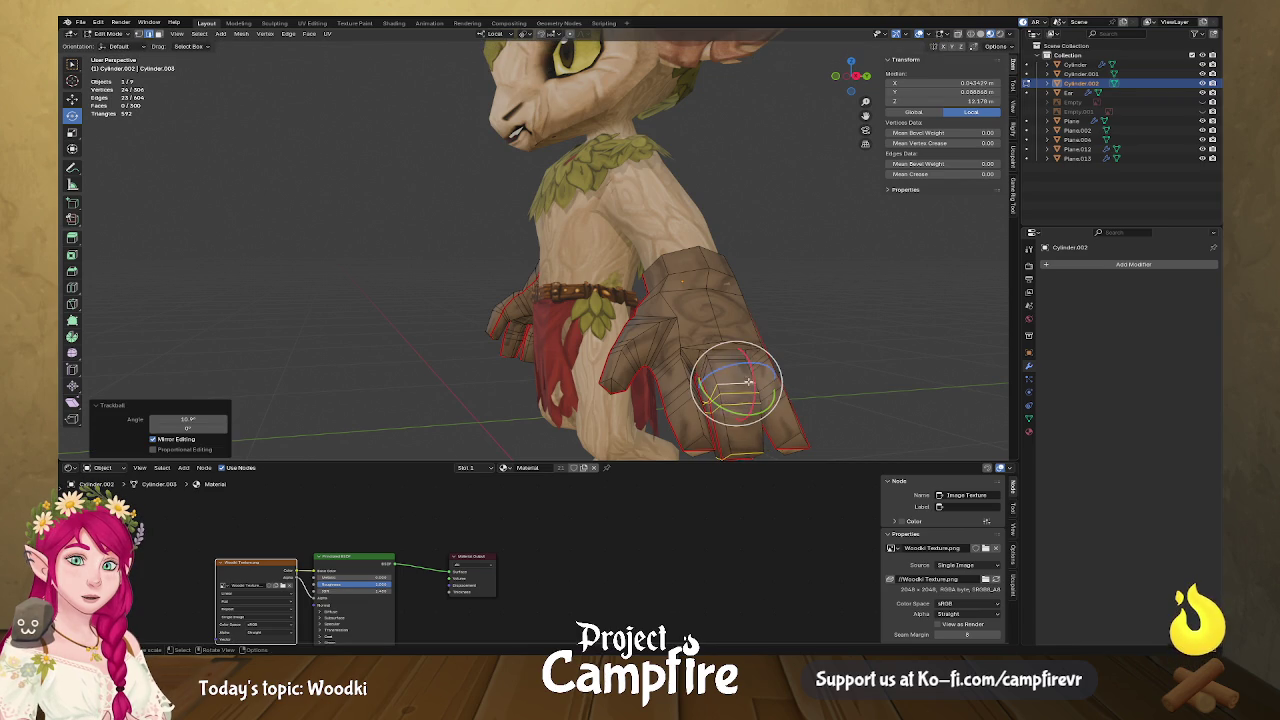
alt+click(734, 362)
text(rx)
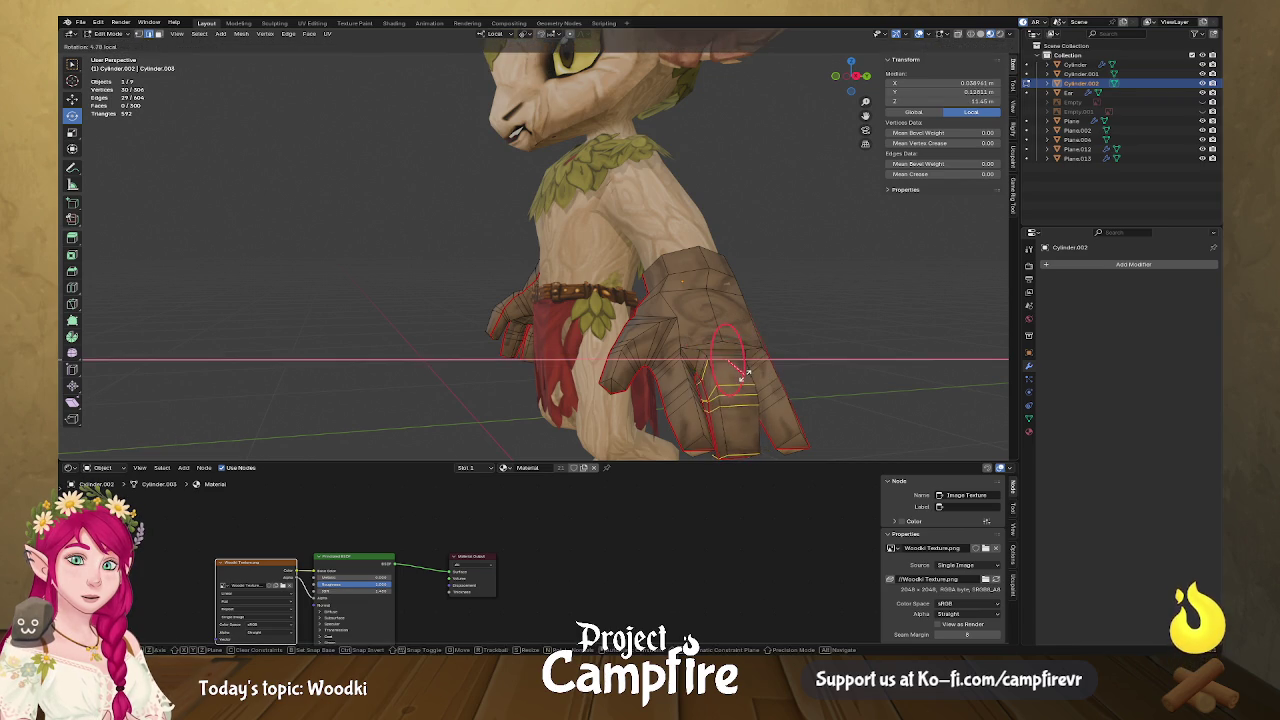
text(8)
key(Return)
alt+click(733, 357)
key(r)
key(x)
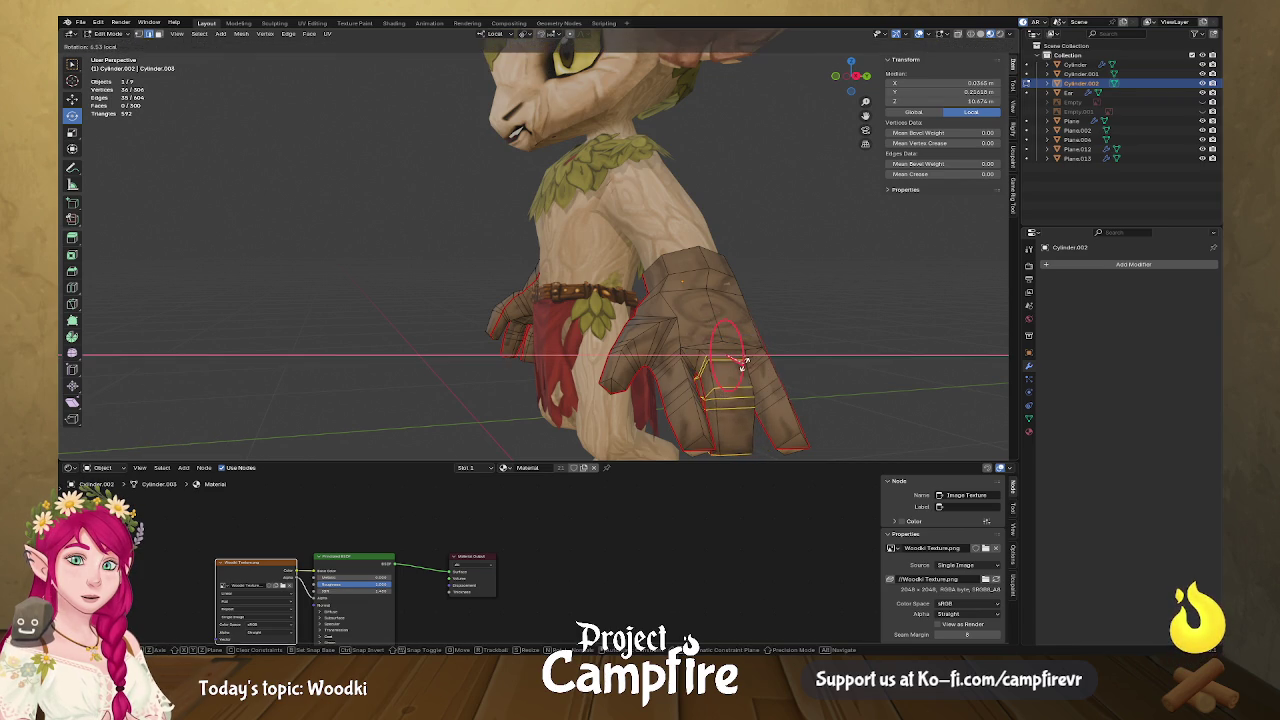
click(740, 372)
Select and grow a fingertip loop, then bend it around X.
middle_drag(740, 372, 842, 367)
alt+click(869, 354)
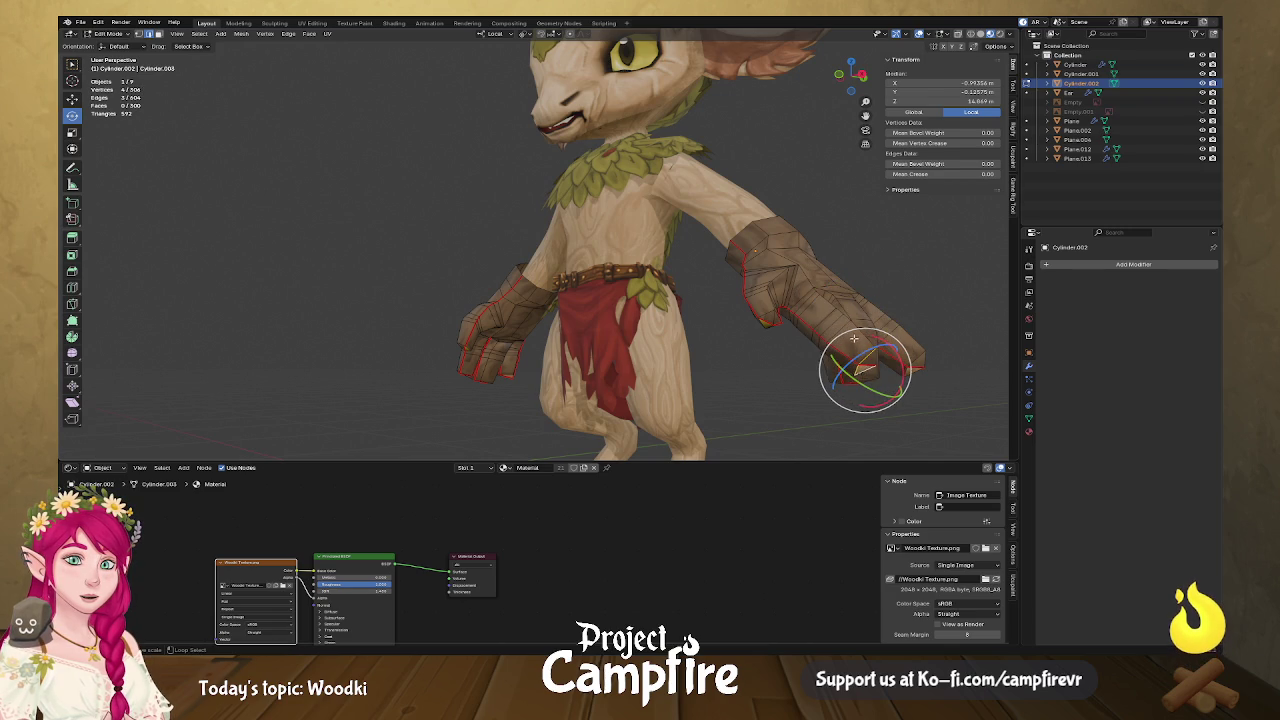
alt+click(871, 357)
key(ctrl+KP_Add)
mouse_move(866, 340)
mouse_down()
mouse_move(866, 323)
mouse_move(812, 318)
mouse_move(845, 314)
mouse_move(810, 302)
mouse_move(840, 310)
mouse_up()
Grow another fingertip selection loop by loop, bending it inward to about 17°.
key(ctrl+KP_Add)
key(ctrl+KP_Add)
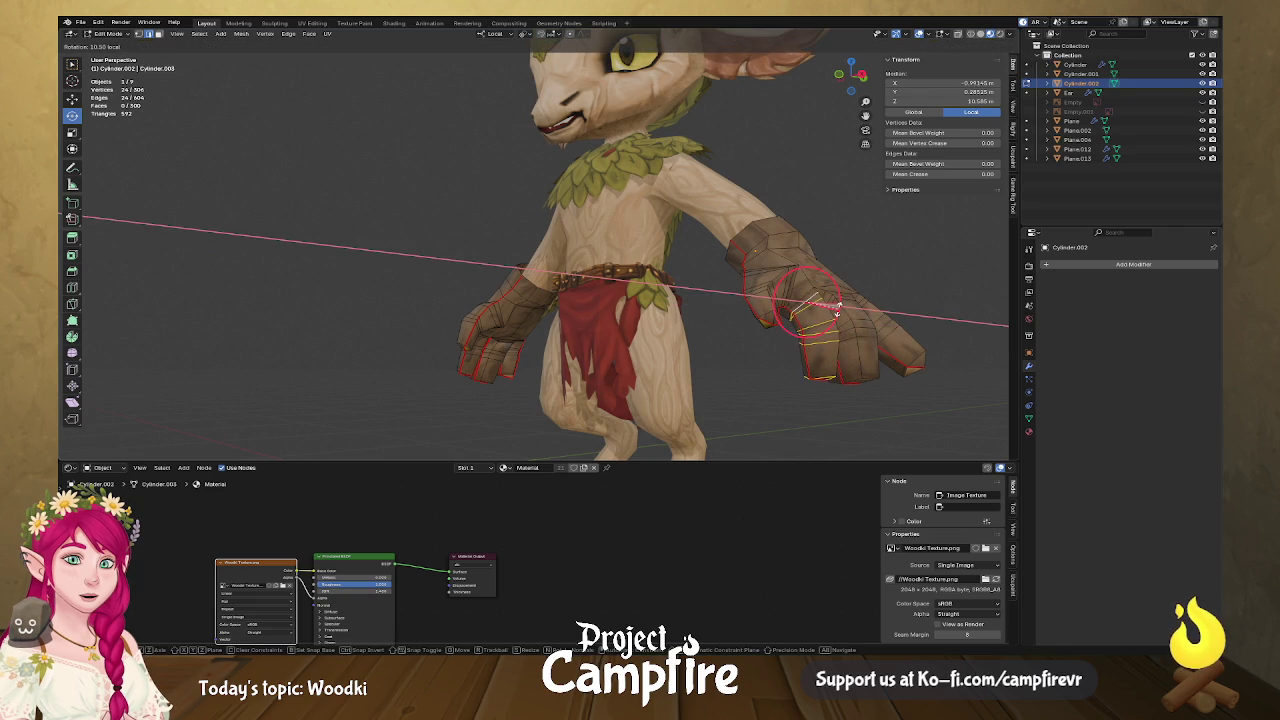
alt+click(918, 356)
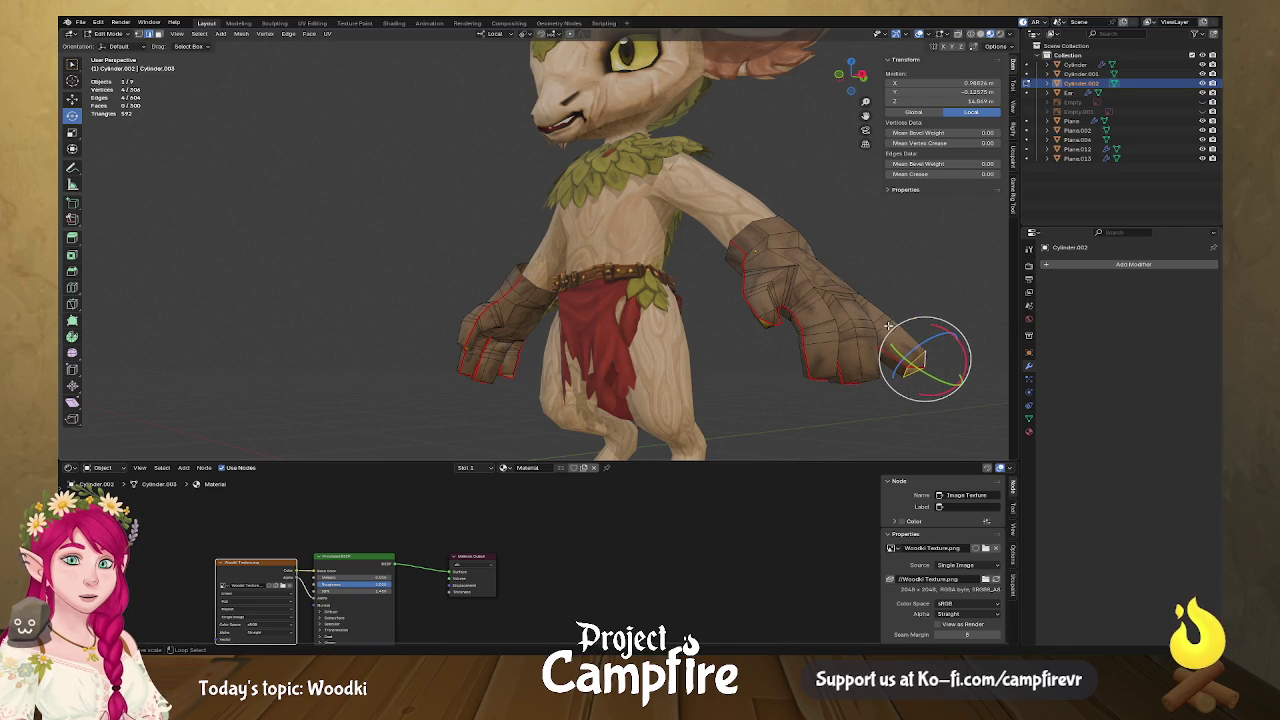
key(ctrl+KP_Add)
key(ctrl+KP_Add)
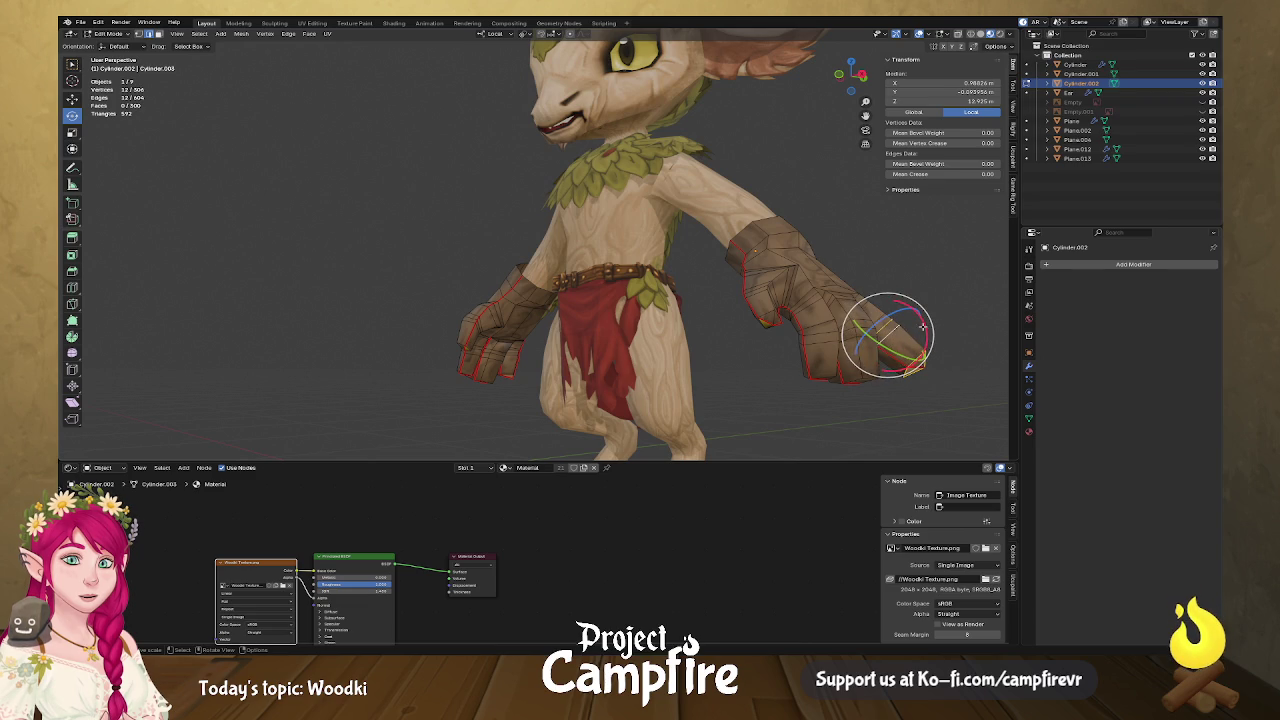
drag(886, 330, 900, 322)
key(ctrl+KP_Add)
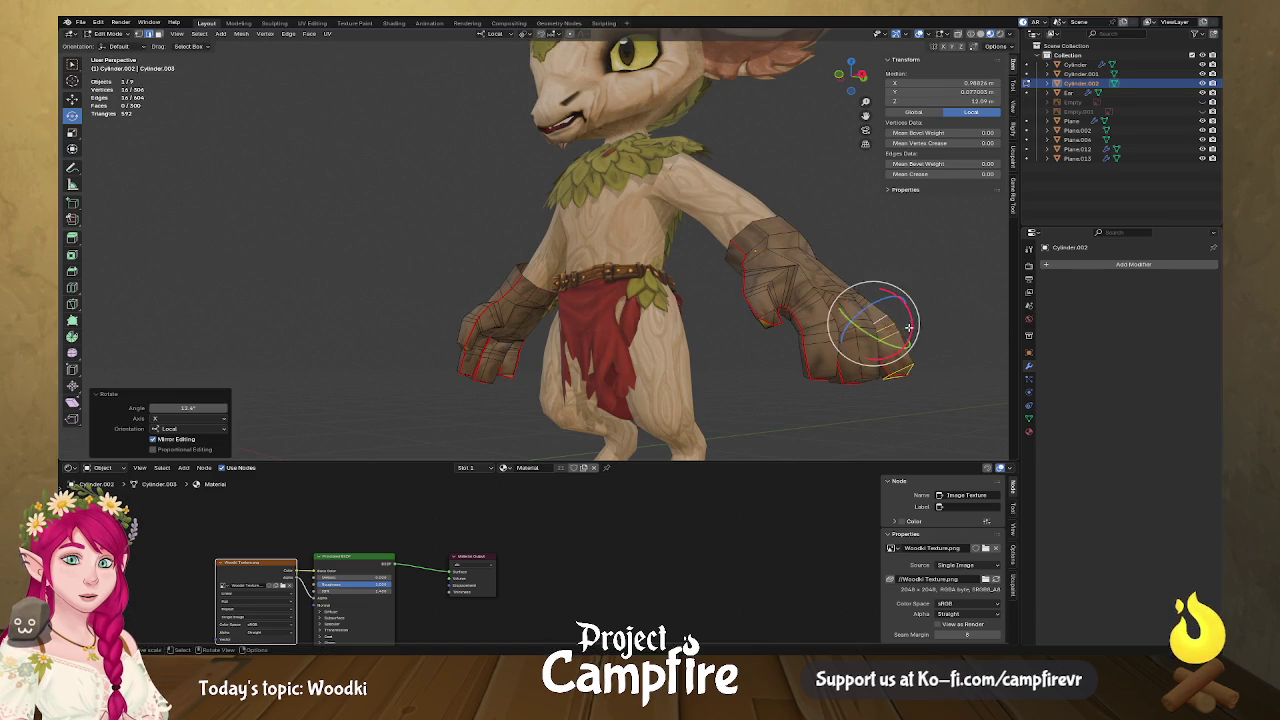
middle_drag(900, 322, 795, 372)
key(ctrl+KP_Add)
drag(808, 374, 803, 376)
key(ctrl+KP_Add)
middle_drag(803, 376, 872, 377)
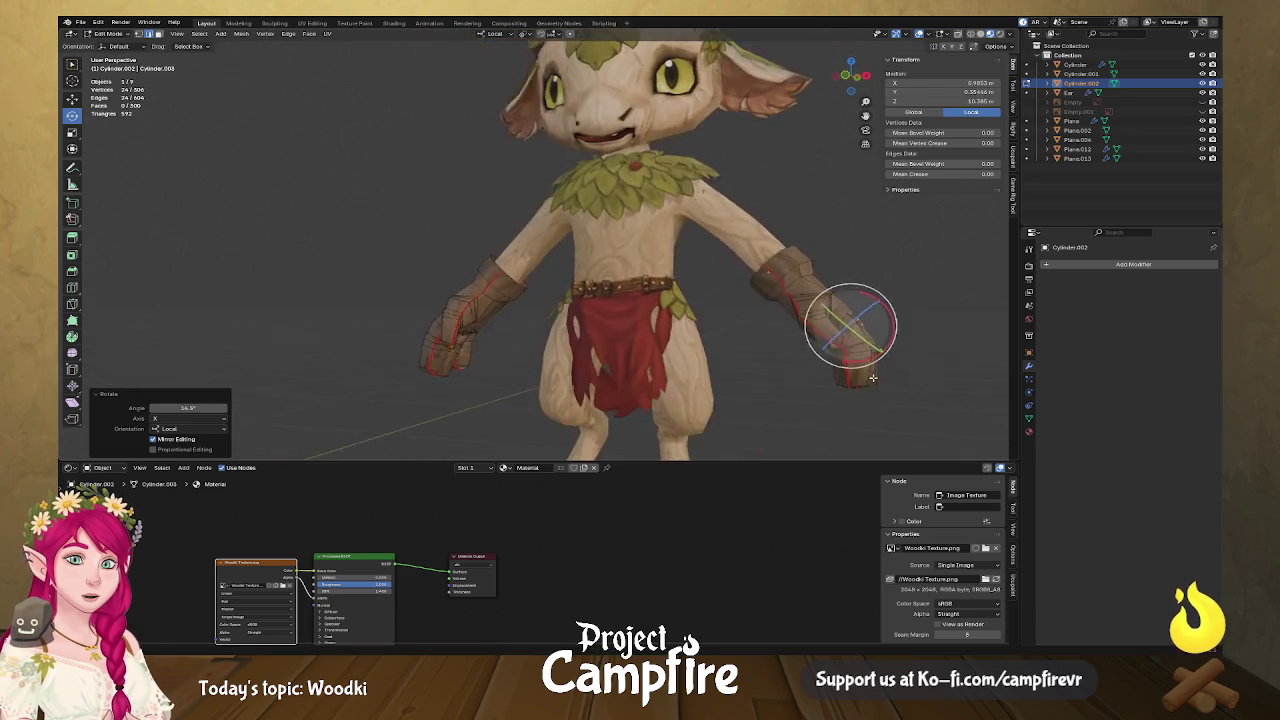
Zoom out, switch to Object Mode, and orbit to a side view of the character.
scroll(850, 377, down, 3)
click(787, 379)
scroll(760, 377, down, 3)
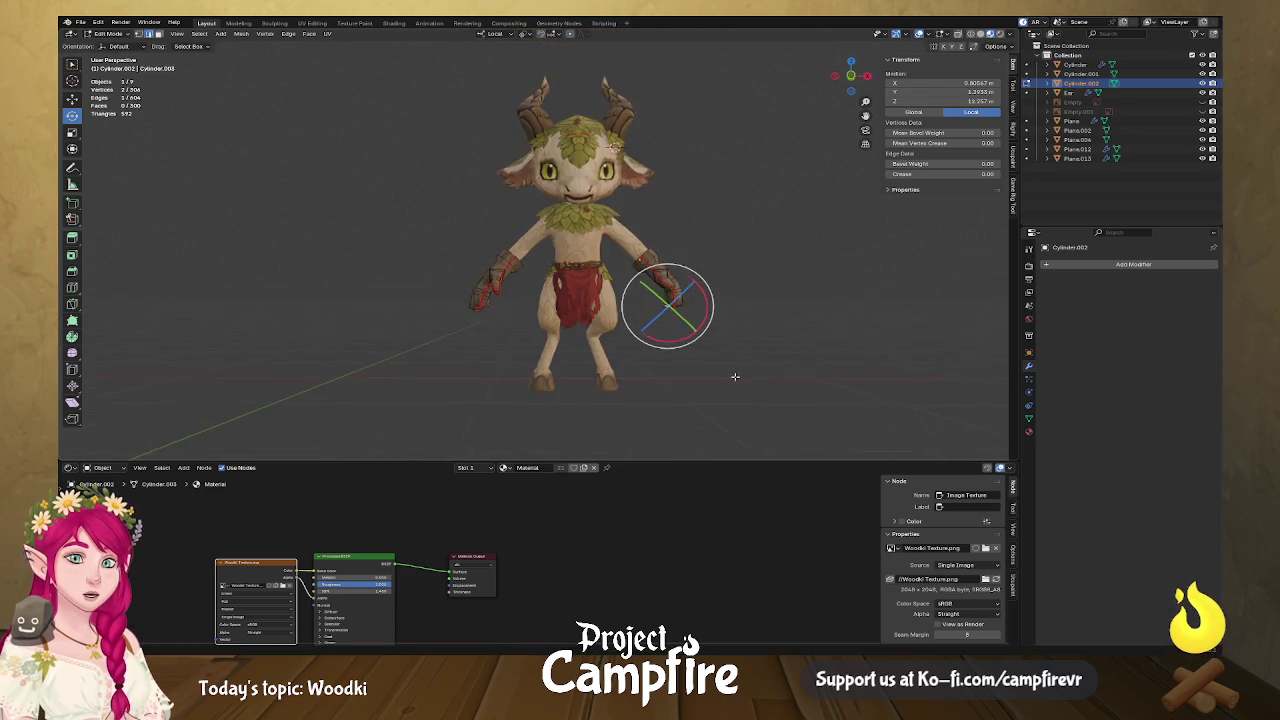
middle_drag(738, 376, 705, 365)
key(Tab)
mouse_move(705, 365)
middle_down()
mouse_move(754, 387)
mouse_move(608, 380)
mouse_move(639, 385)
middle_up()
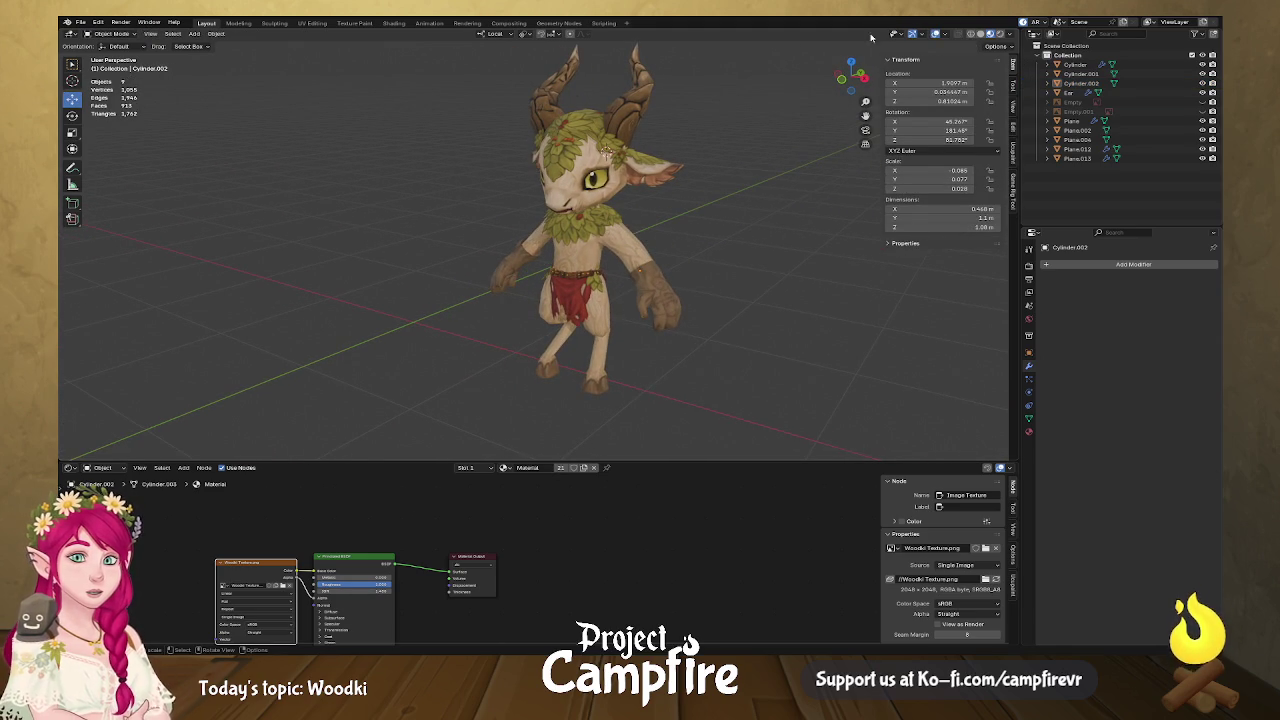
Turn off viewport overlays and frame the goat character with curled wooden hands from the front.
click(938, 33)
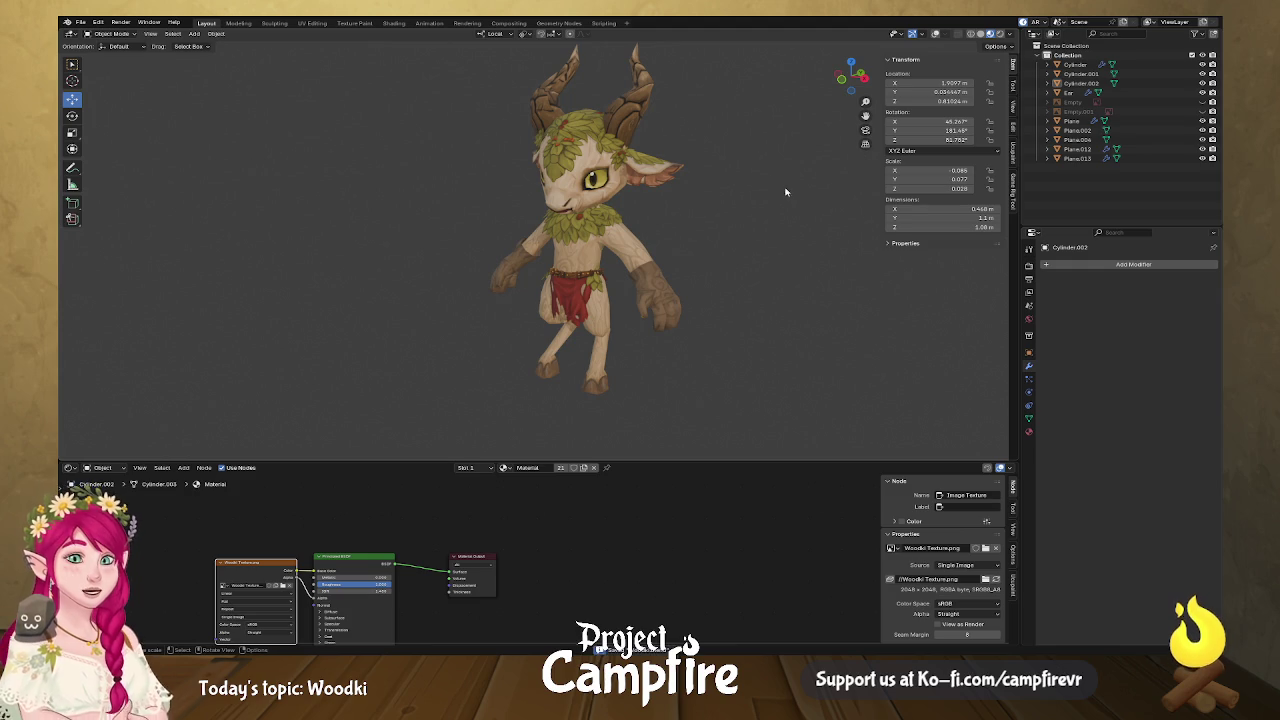
mouse_move(729, 201)
middle_down()
mouse_move(654, 235)
mouse_move(783, 229)
mouse_move(612, 233)
middle_up()
scroll(663, 231, down, 2)
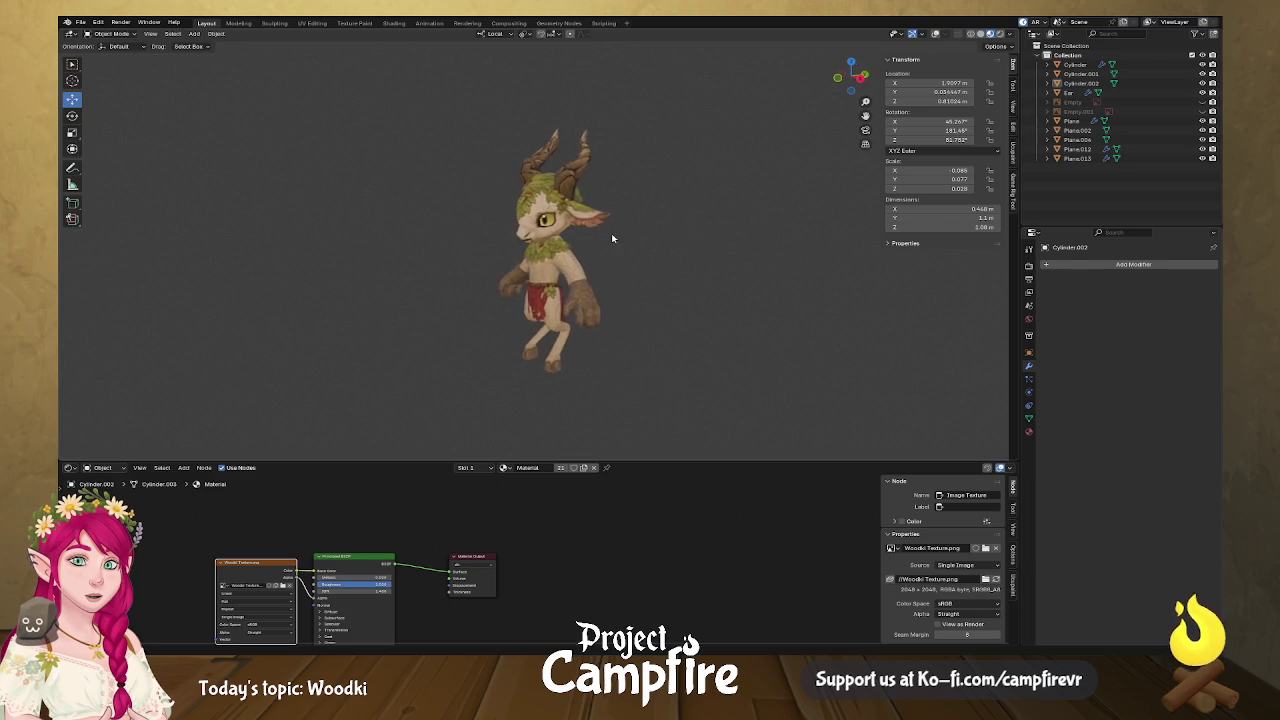
scroll(634, 240, up, 2)
scroll(634, 240, up, 2)
middle_drag(620, 251, 620, 250)
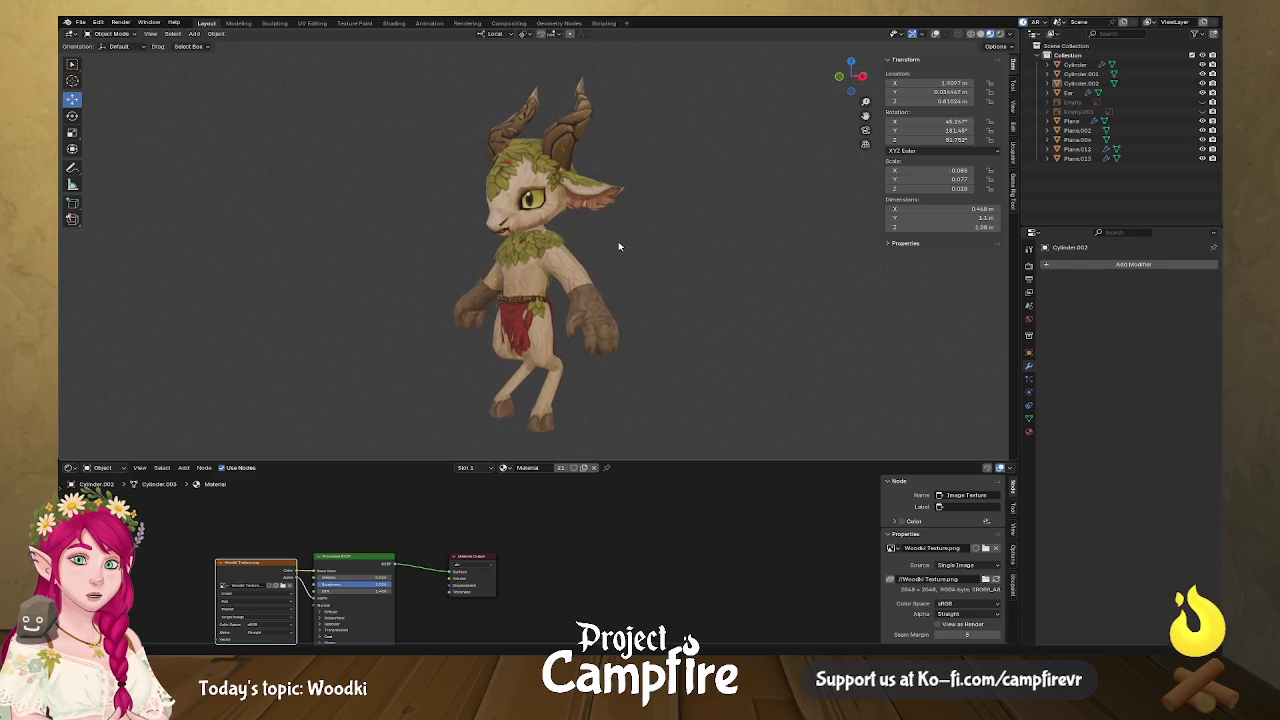